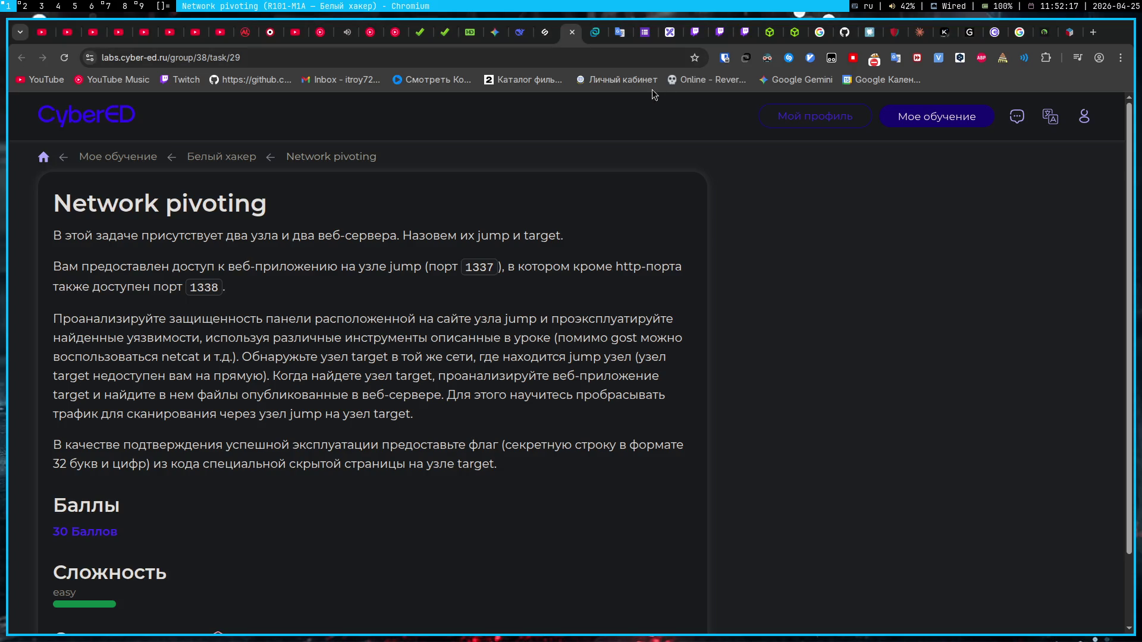
Launch the CyberED Network pivoting lab stand, then bring up the Stepik practice lesson.
left_click(540, 36)
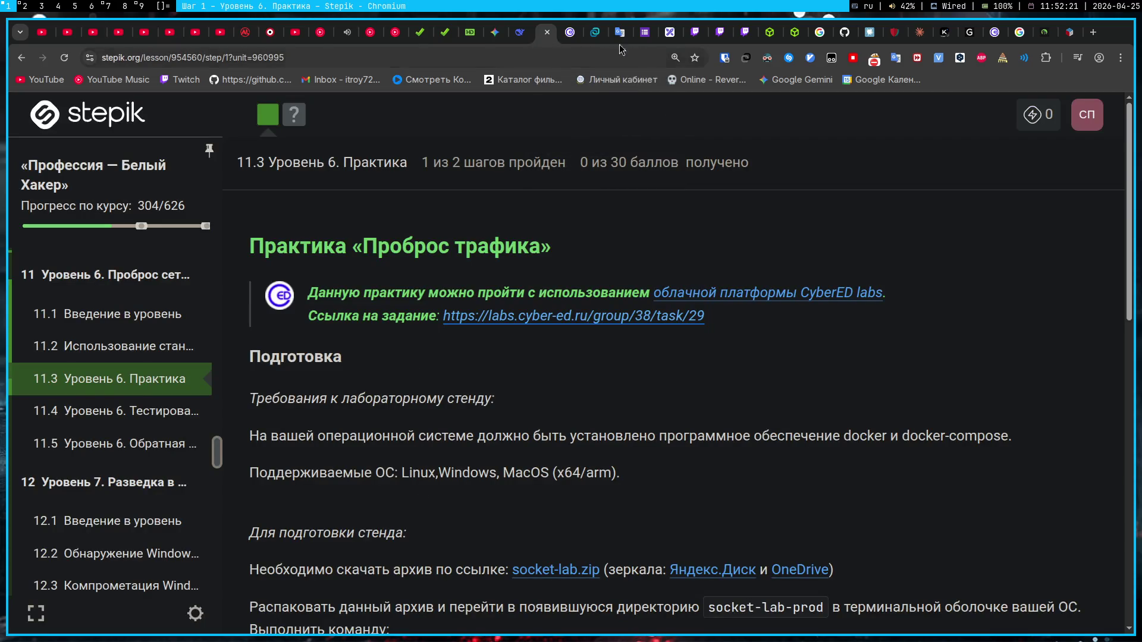
key("ctrl+Tab")
scroll(148, 497, "down", 1)
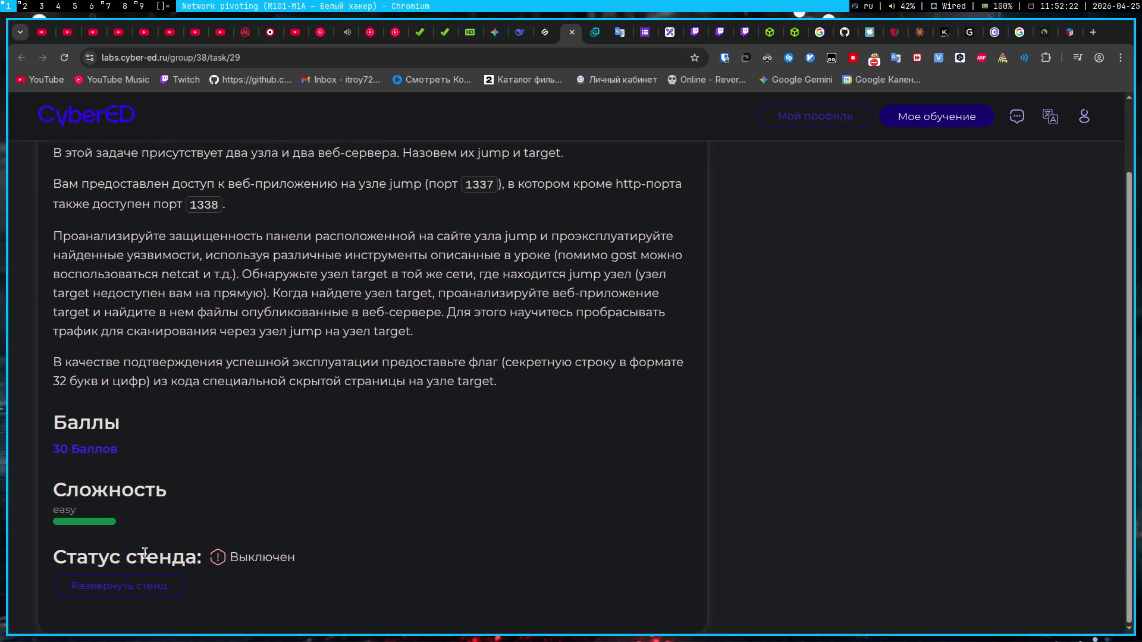
left_click(143, 585)
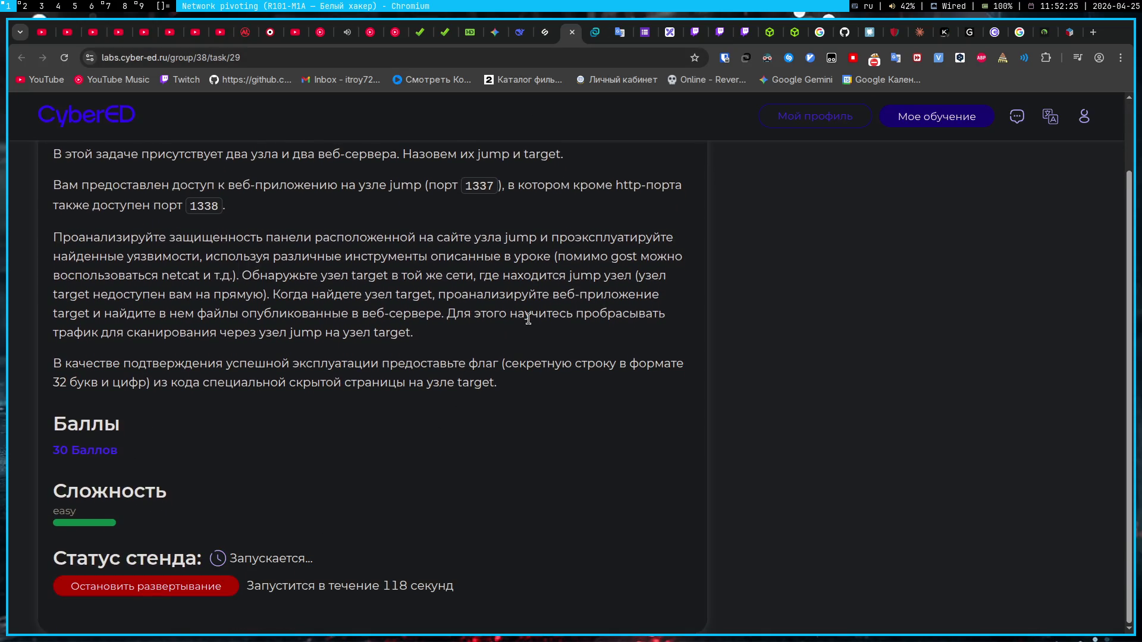
left_click(548, 30)
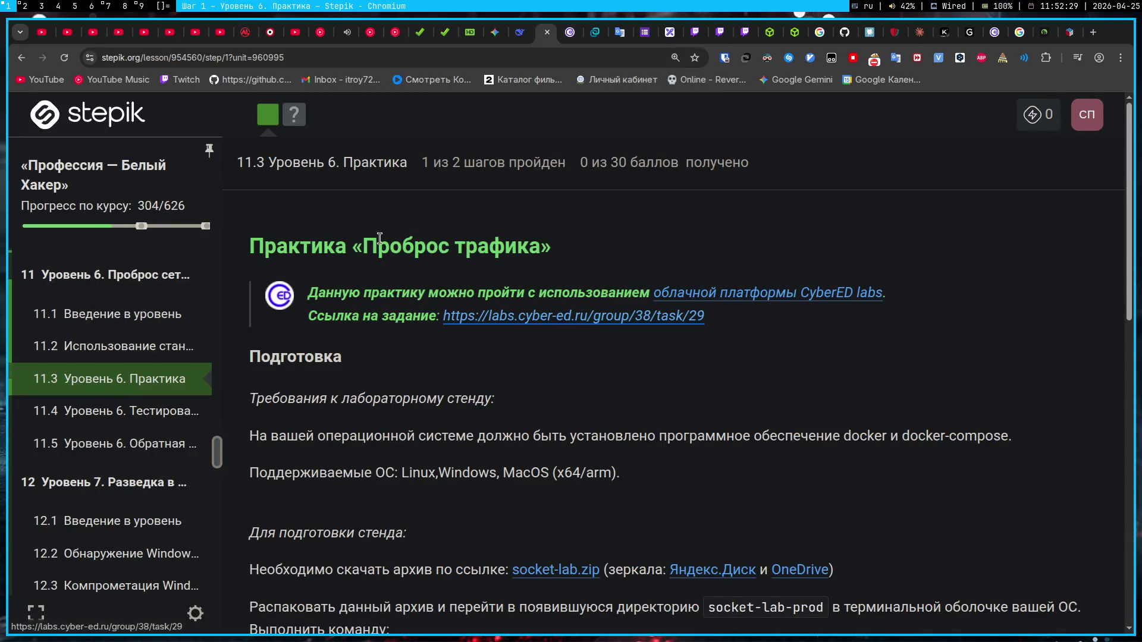
Read the Stepik docker setup notes, then follow the labs.cyber-ed.ru link back to the task.
scroll(356, 275, "down", 3)
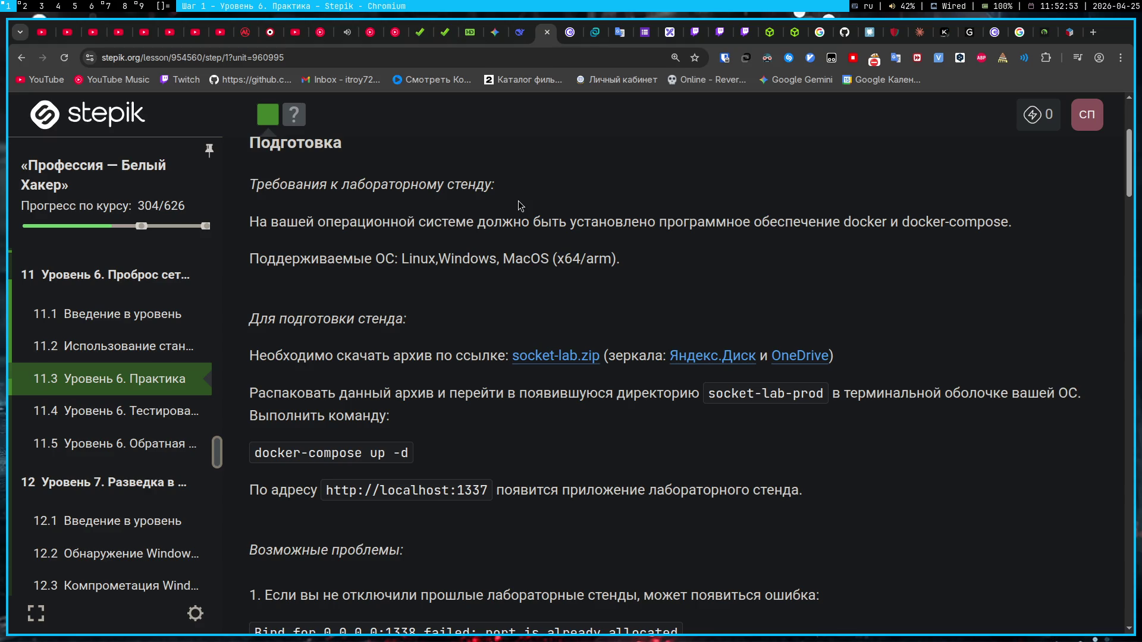
scroll(696, 211, "down", 3)
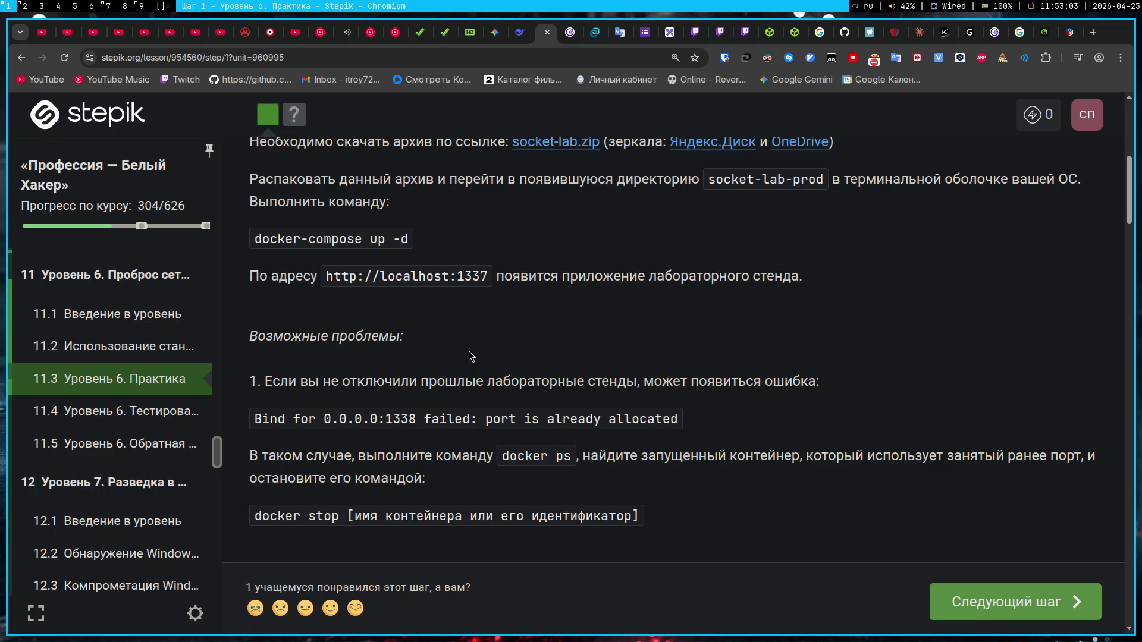
scroll(467, 357, "up", 4)
left_click(464, 172)
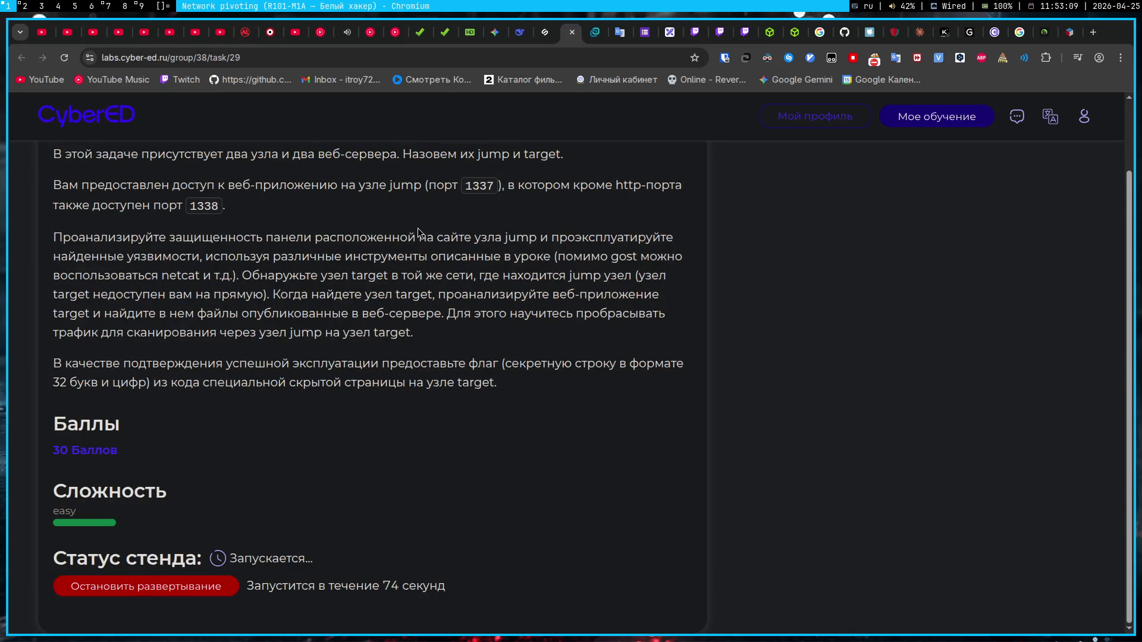
Once the stand reads 'Готов', download its VPN config cybered-labs-5344.ovpn.
scroll(418, 228, "up", 2)
scroll(417, 227, "down", 2)
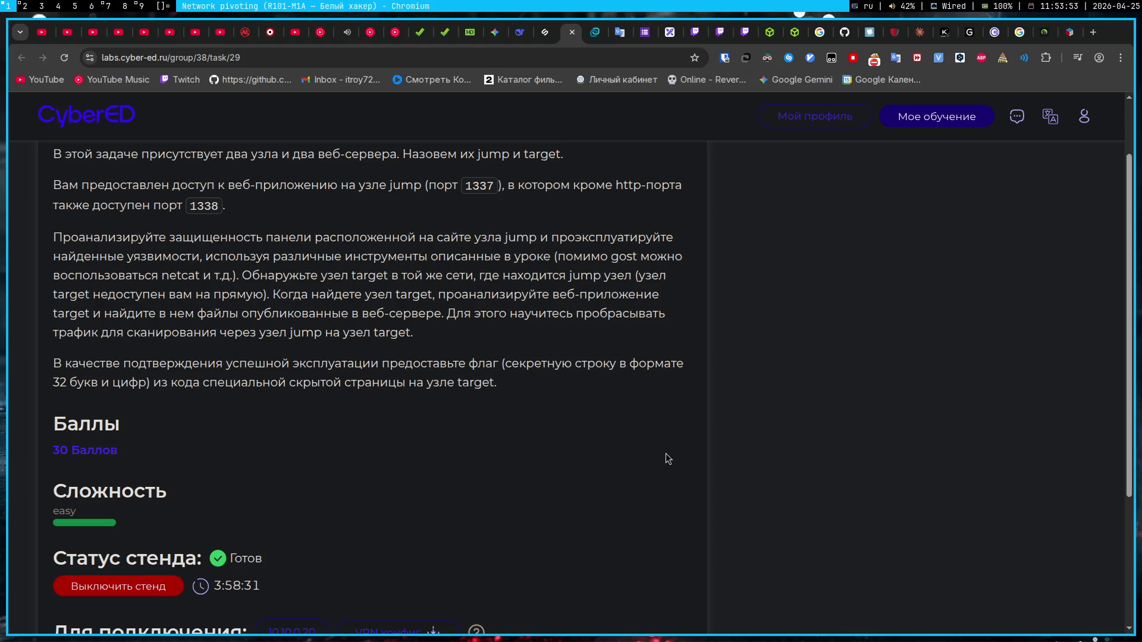
scroll(326, 295, "down", 5)
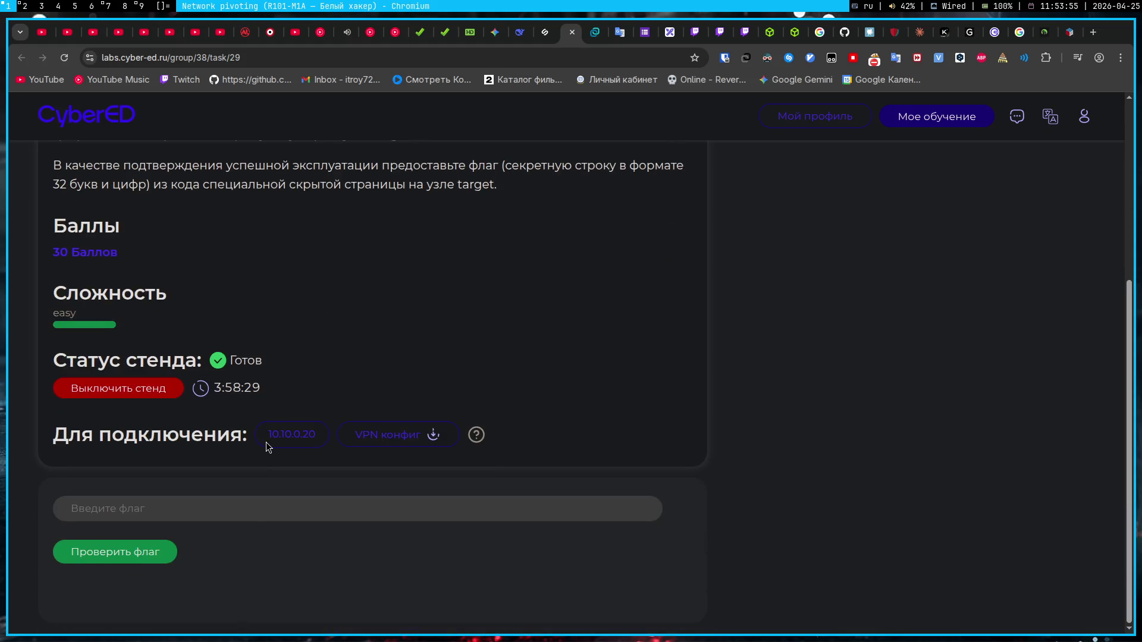
left_click(401, 444)
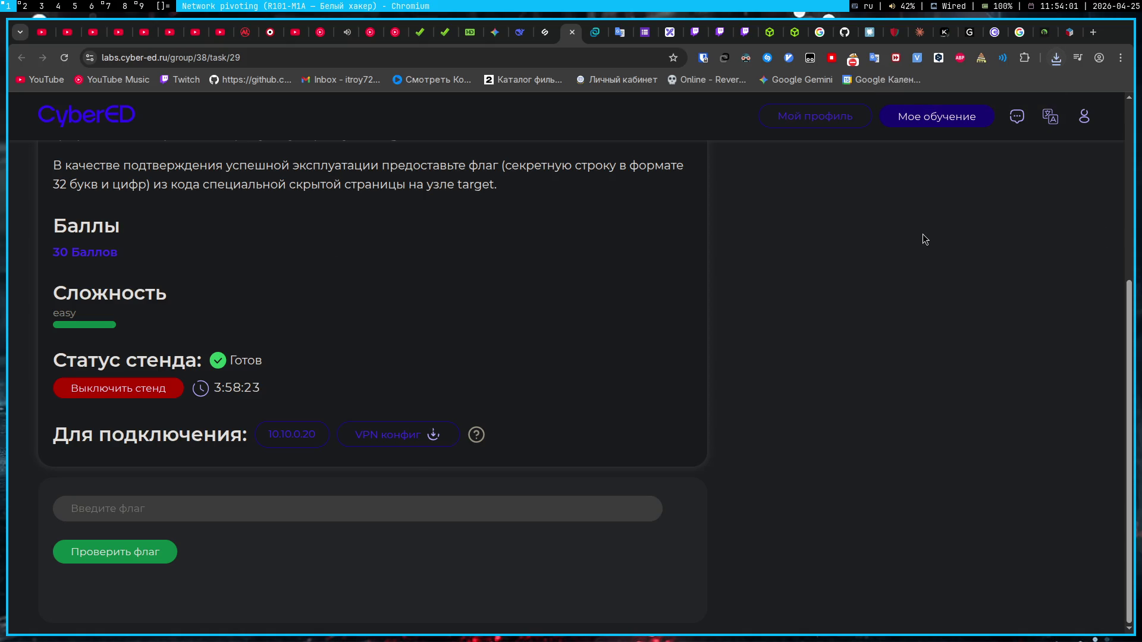
key("super+3")
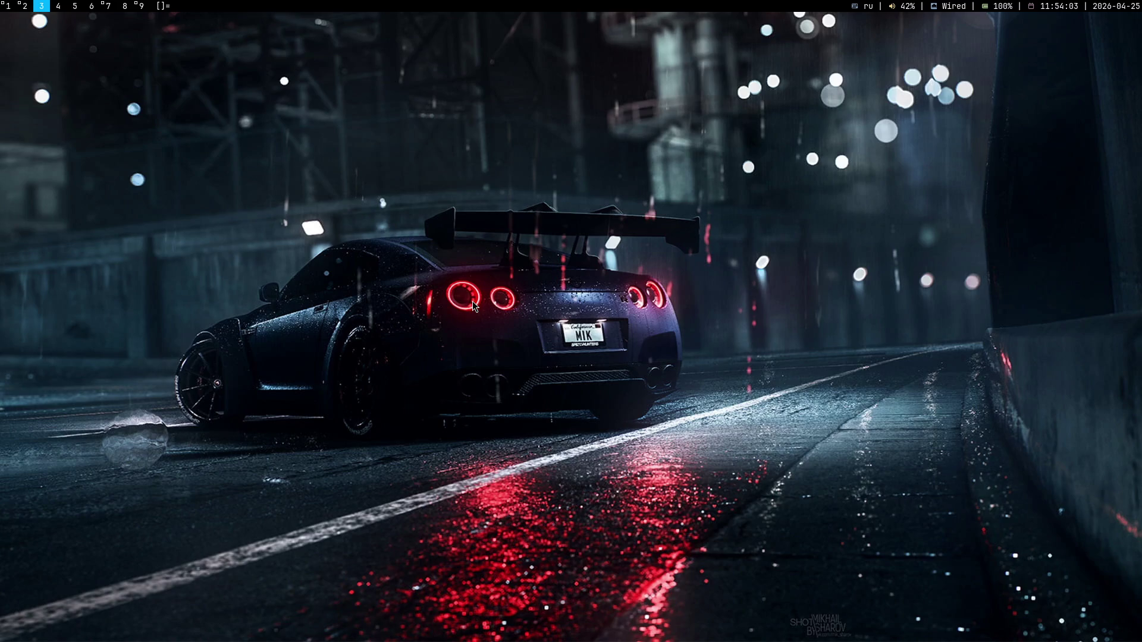
Start OpenVPN with cybered-labs-5344.ovpn from the Downloads folder in a new terminal.
key("super+8")
key("super+Return")
type("с")
key("BackSpace")
key("alt+shift")
type("cd Down")
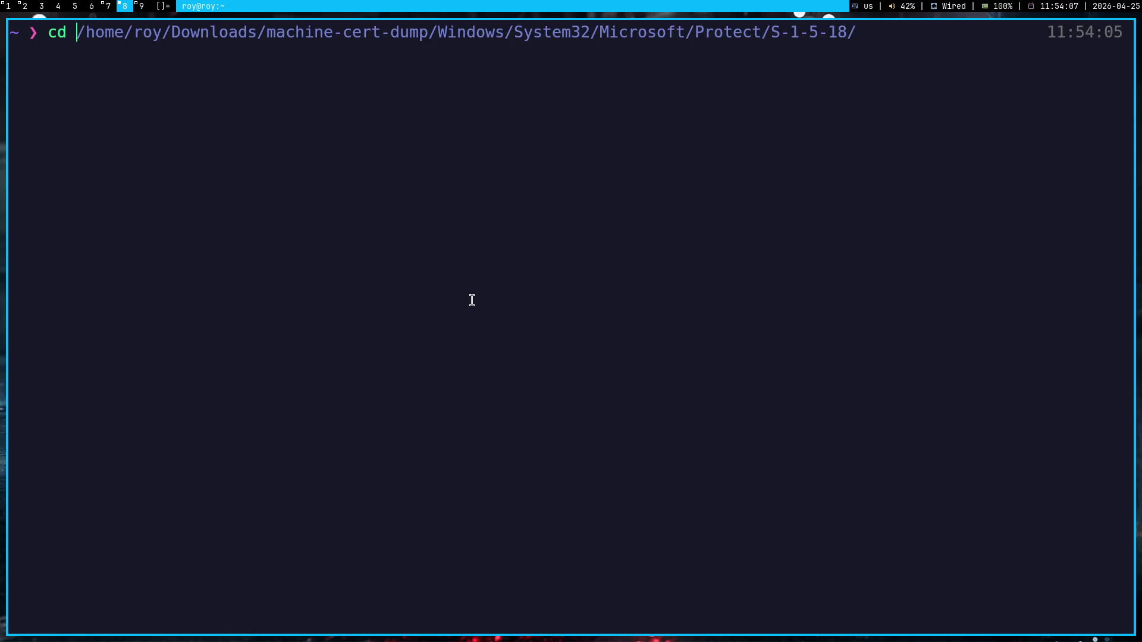
type("loads")
key("Return")
type("sudo op")
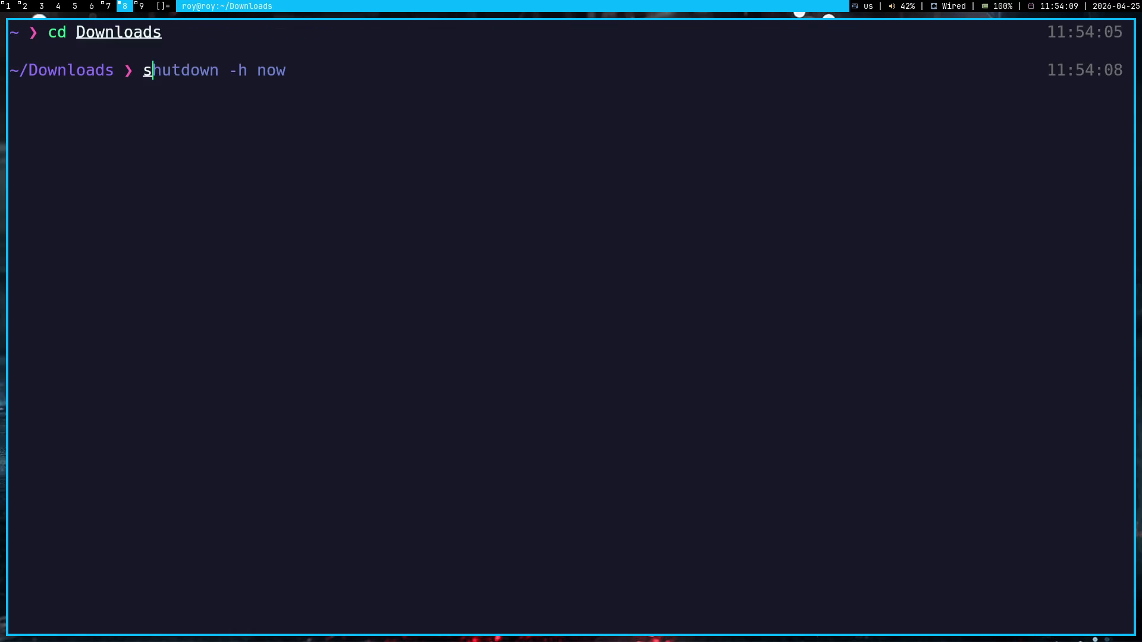
type("envpn ")
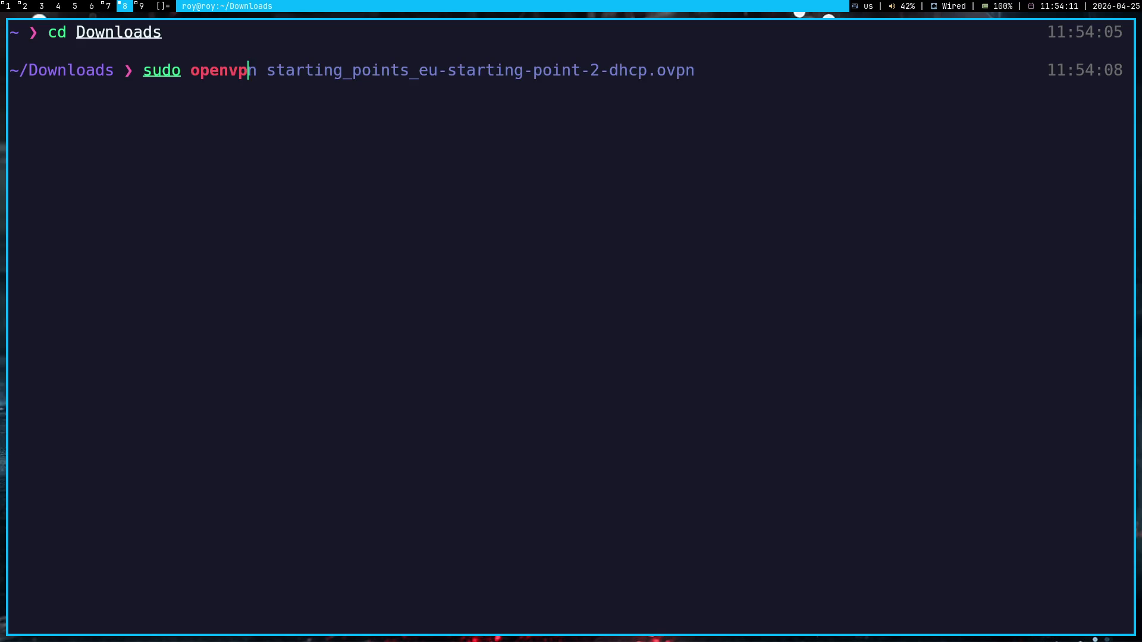
type("cyb")
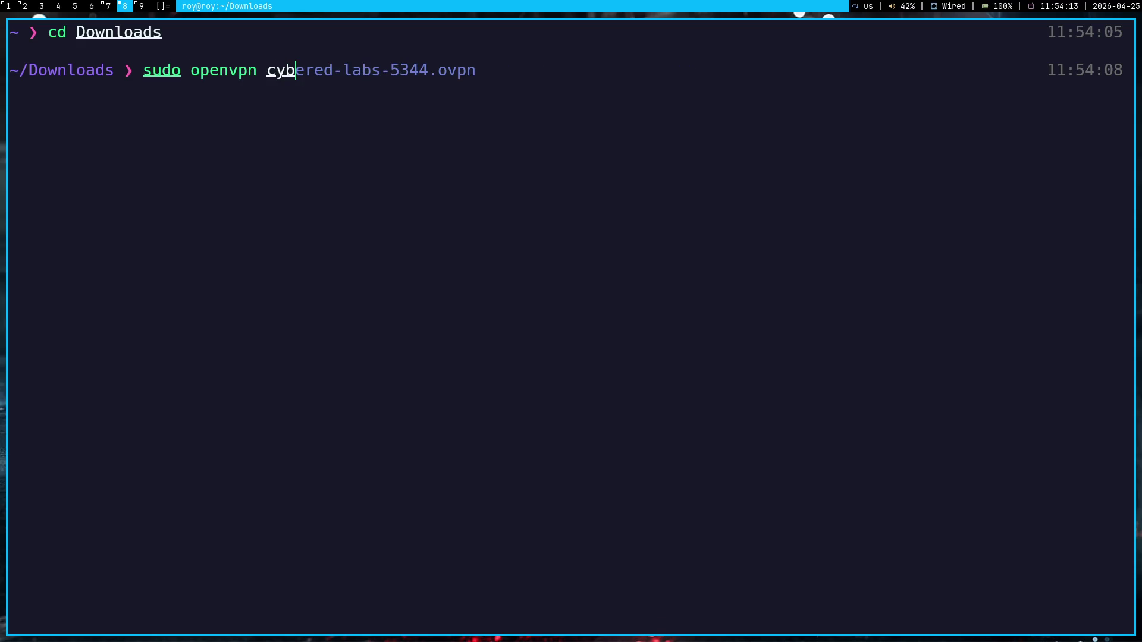
key("Tab")
key("Return")
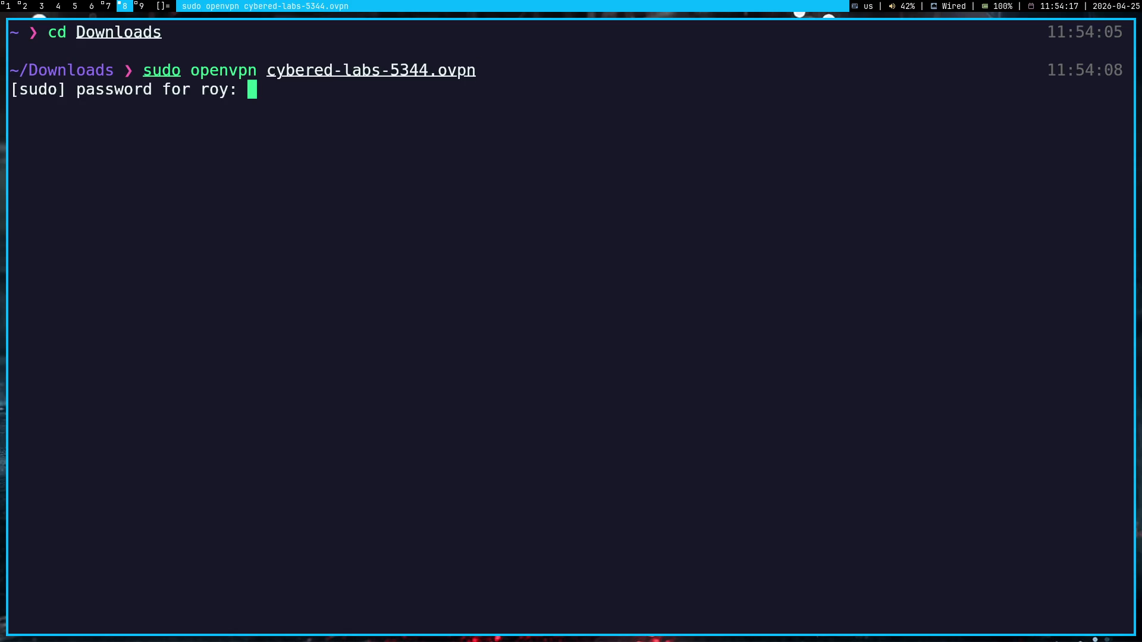
Open a second terminal and copy the lab IP 10.10.0.20 from the CyberED task page.
key("super+3")
key("super+Return")
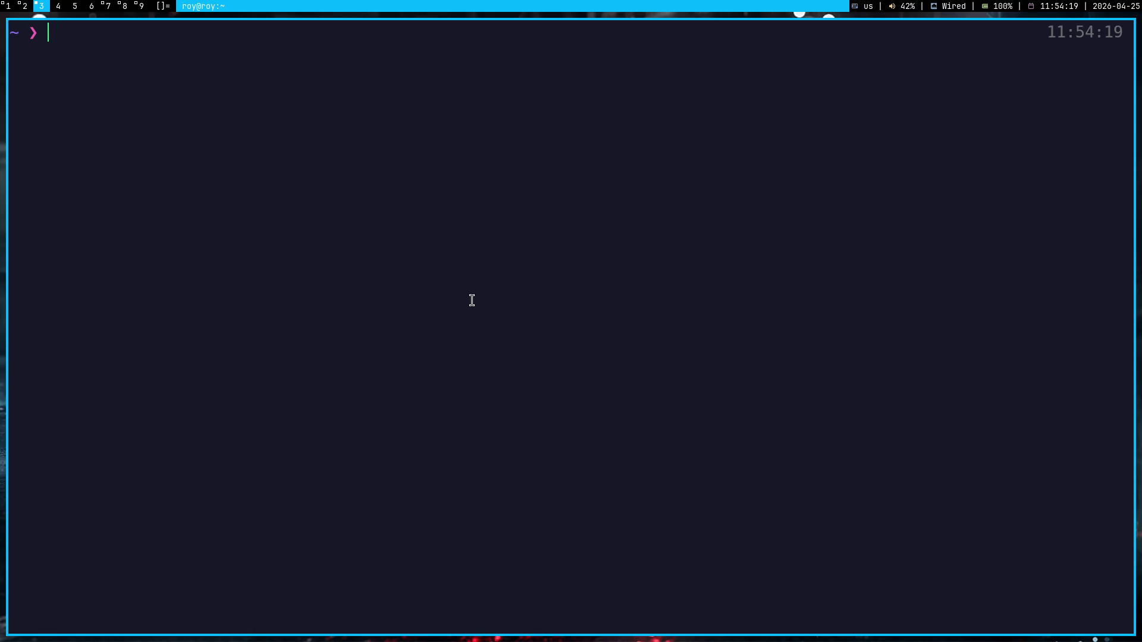
key("super+1")
triple_click(298, 434)
left_click(297, 433)
double_click(298, 434)
left_click(297, 433)
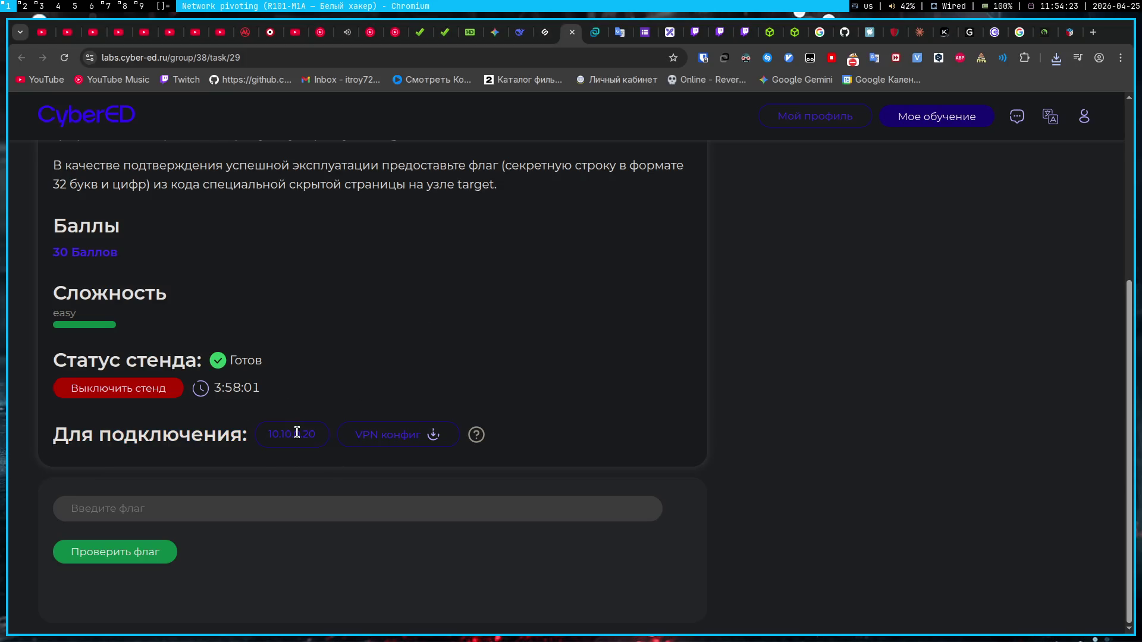
Ping 10.10.0.20, clear the screen and rerun the ping, getting 4 of 4 replies.
key("super+3")
type("ping 10.10.0.20")
key("Return")
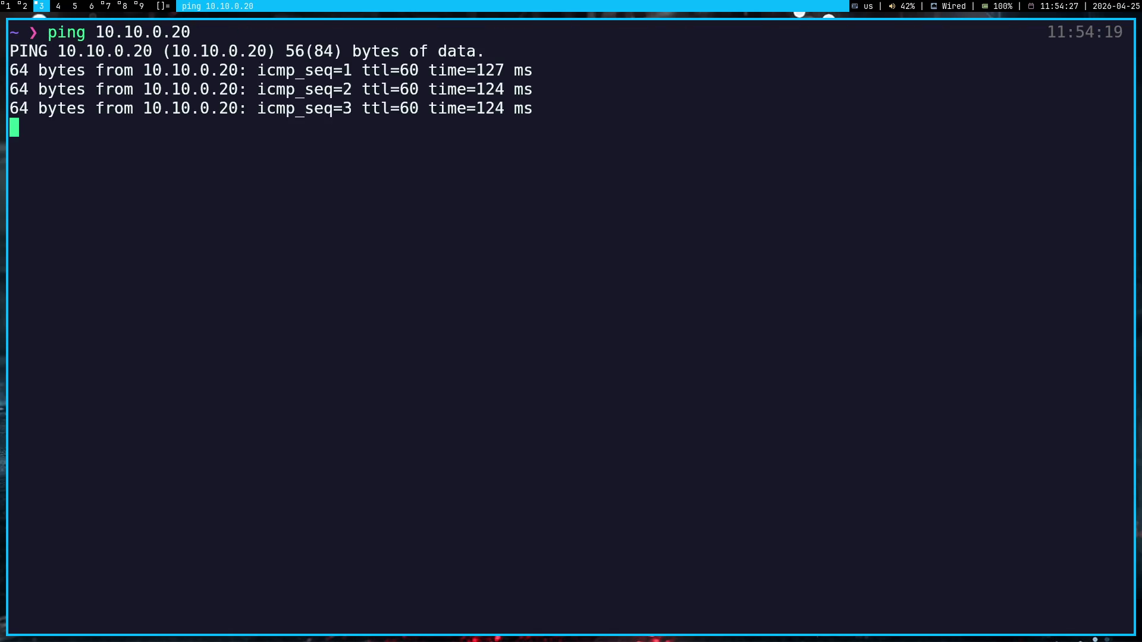
key("ctrl+c")
type("clear")
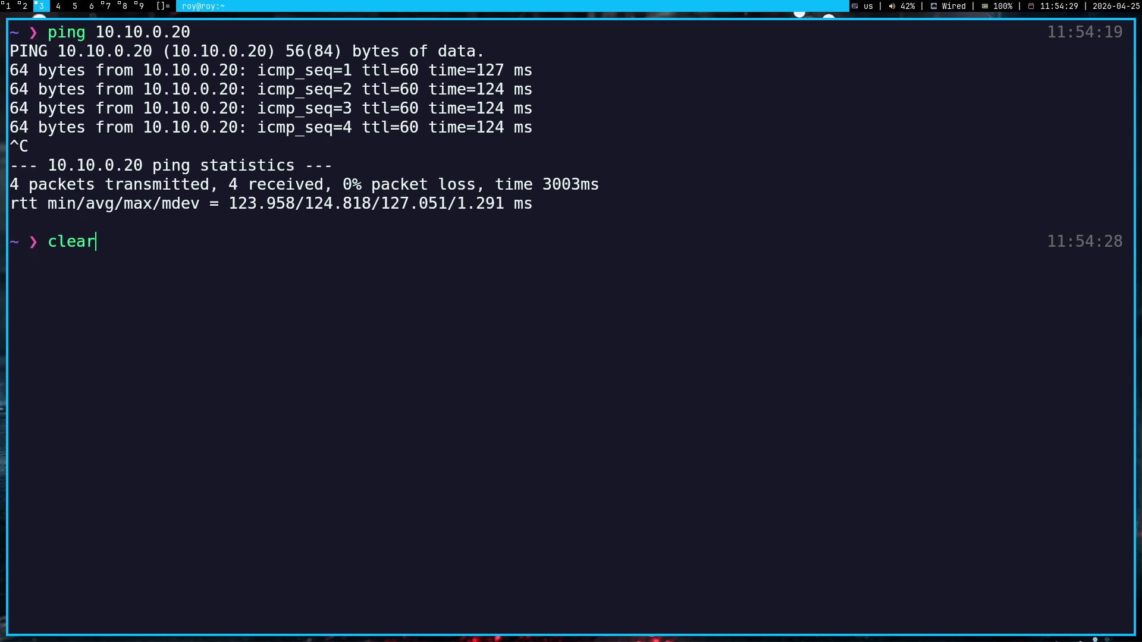
key("Return")
type("ping")
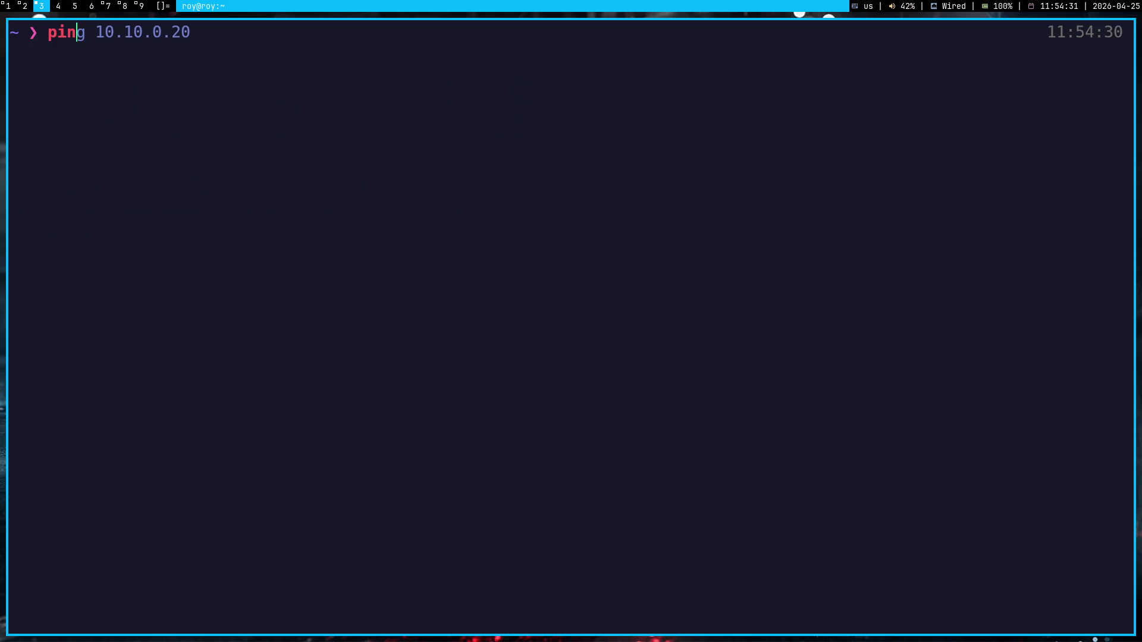
key("Right")
key("Return")
key("super+1")
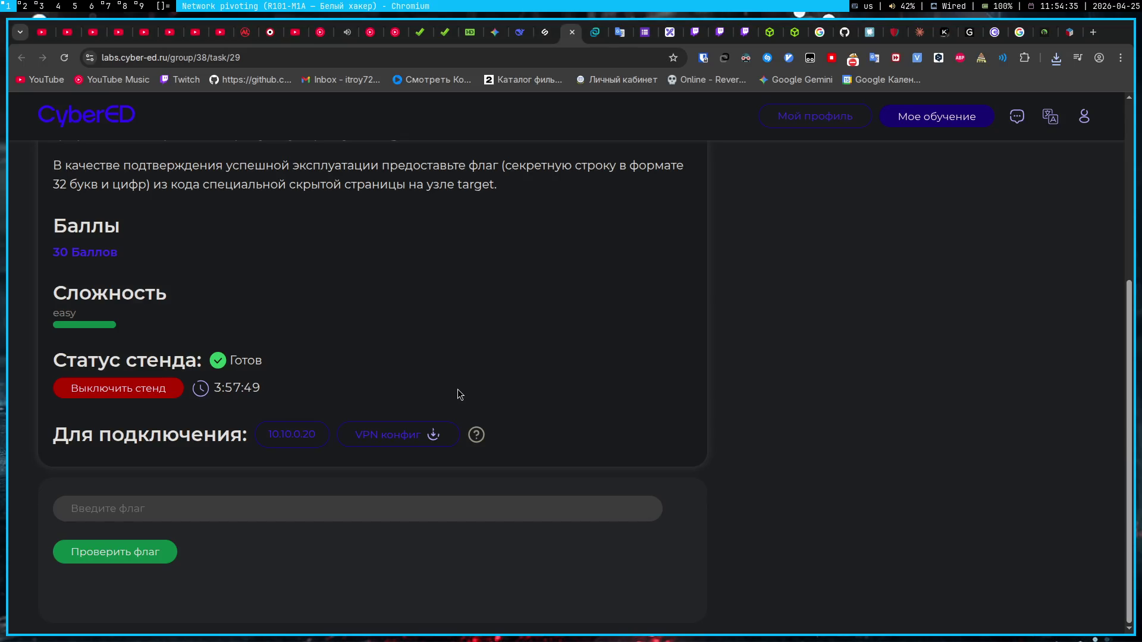
scroll(458, 389, "up", 5)
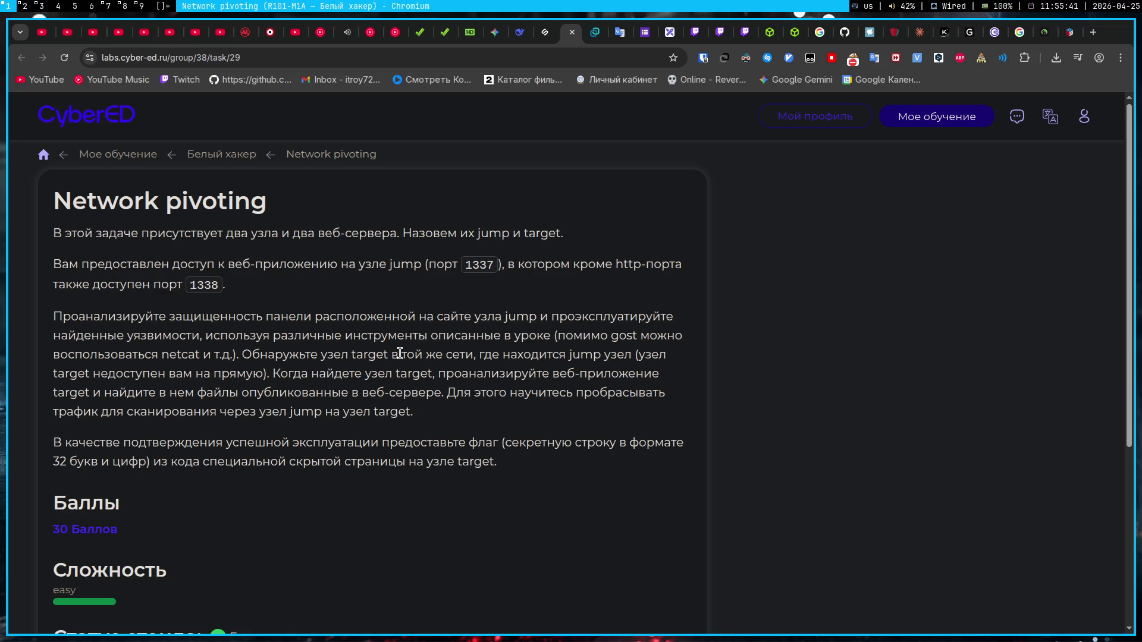
key("super+3")
Run nmap -sS -sV on 10.10.0.20 with sudo, finding only OpenSSH 9.2p1 on port 22.
type("nmap -sS -s")
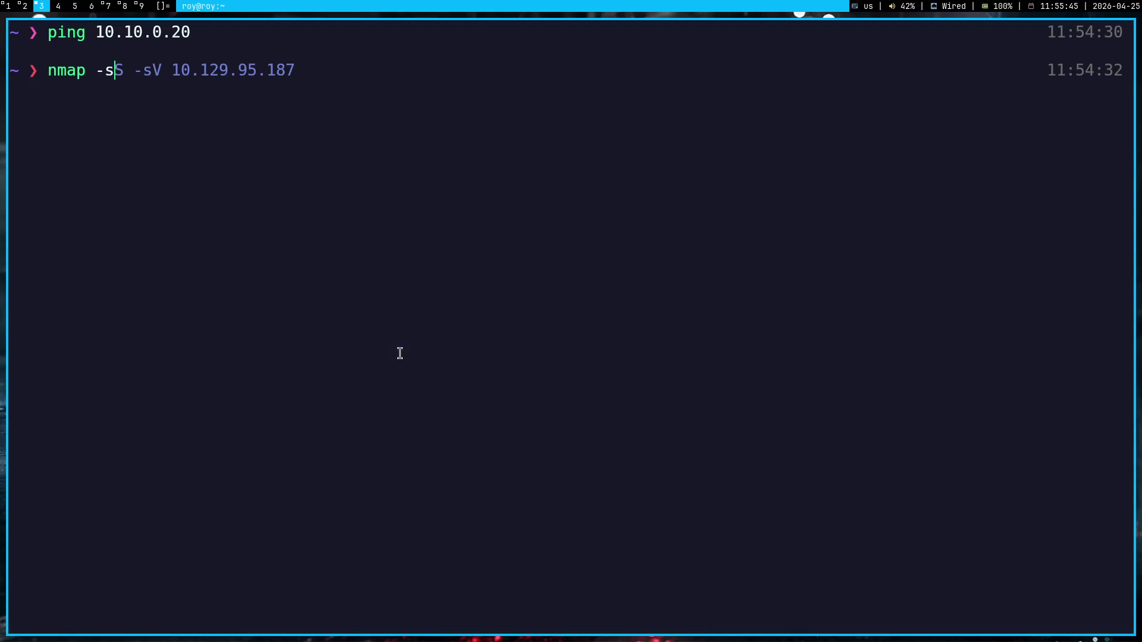
type("V")
key("ctrl+shift+v")
key("Return")
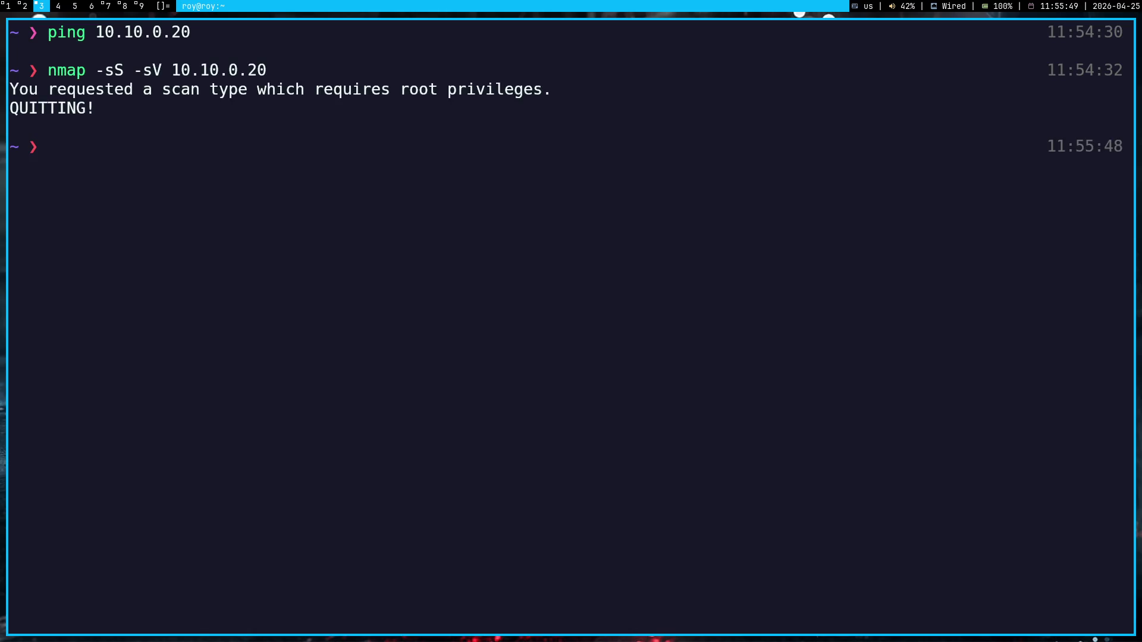
type("sudo !!")
key("Return")
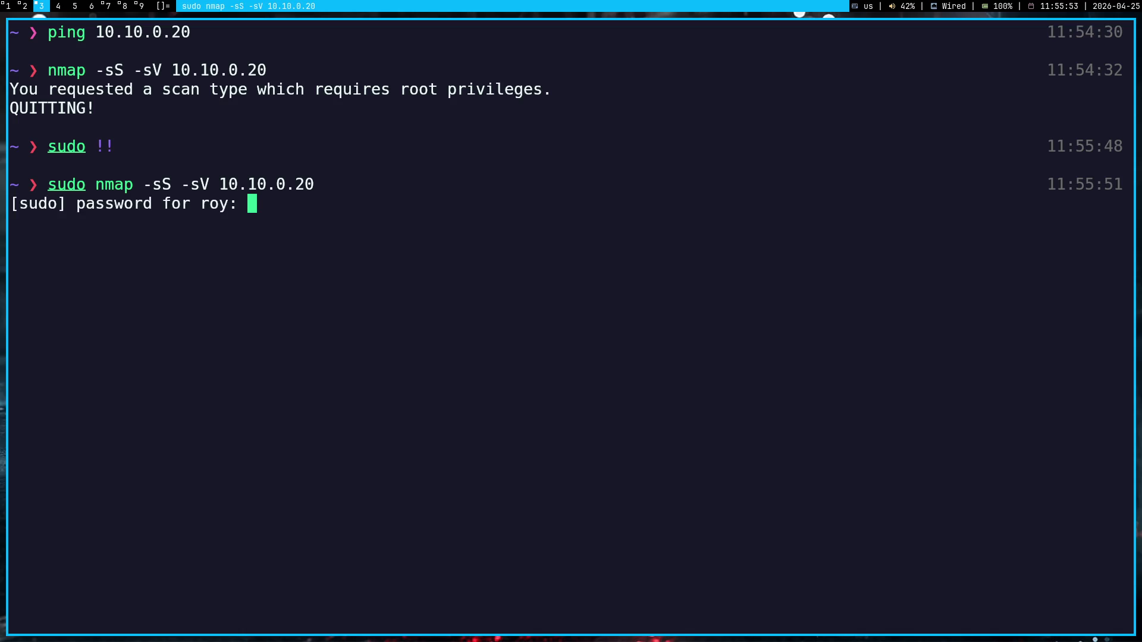
key("Return")
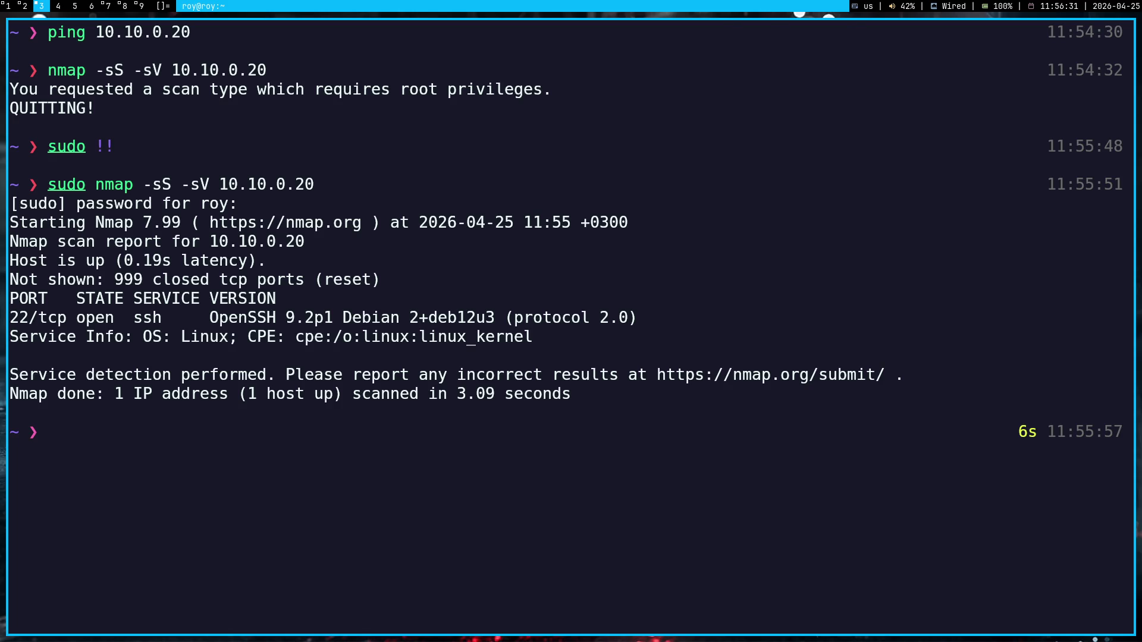
key("super+1")
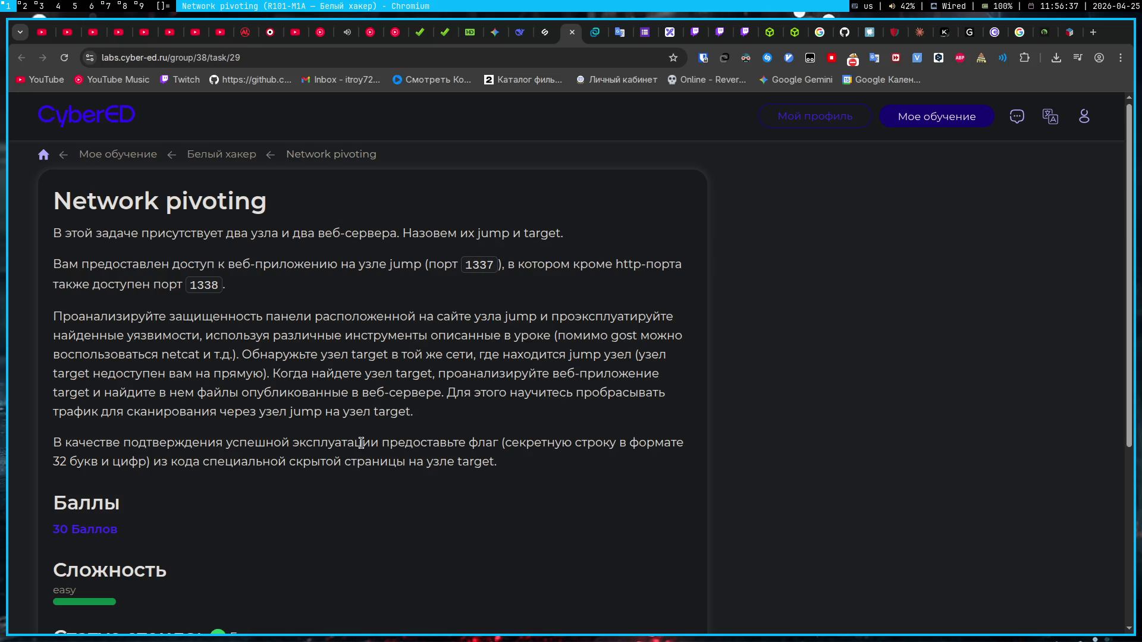
Load the Pinger web app at 10.10.0.20:1337 in a new tab.
key("ctrl+t")
type("10.10.0.20:133")
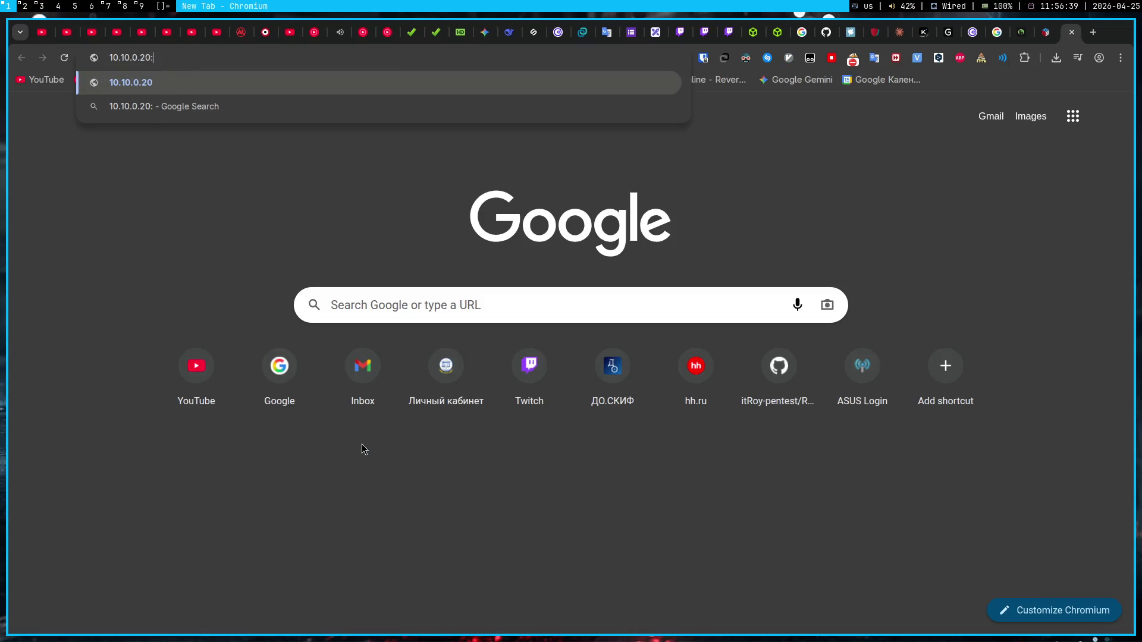
type("7")
key("Return")
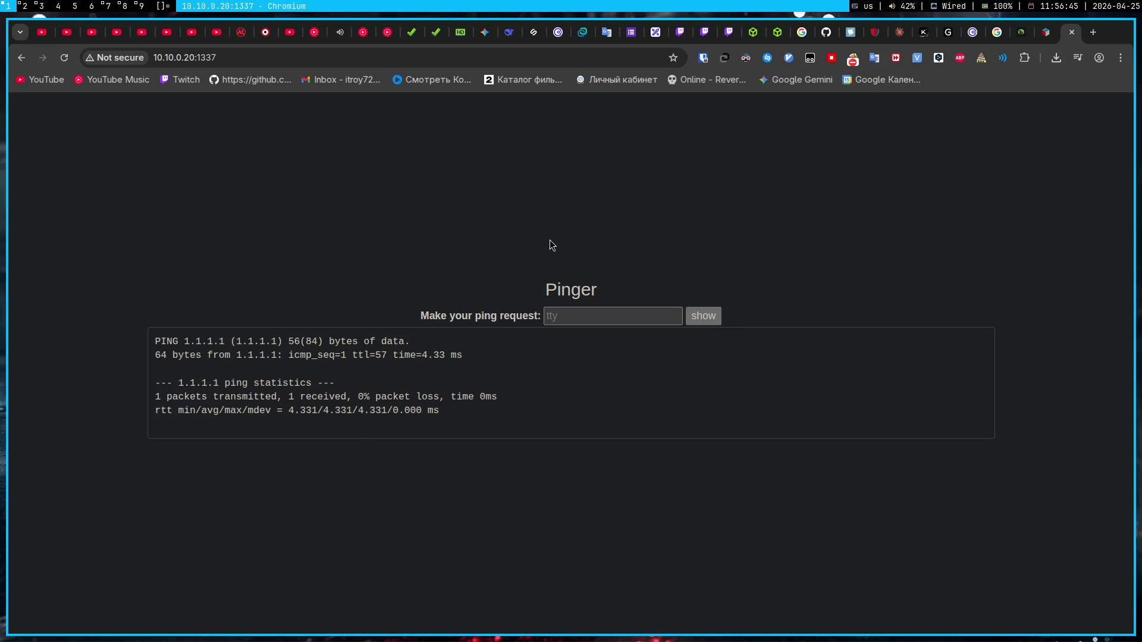
left_click(553, 35)
Try 10.10.0.20:1338, close the refused page, and move the Pinger tab further left.
key("ctrl+t")
type("10.10.0.20:1338")
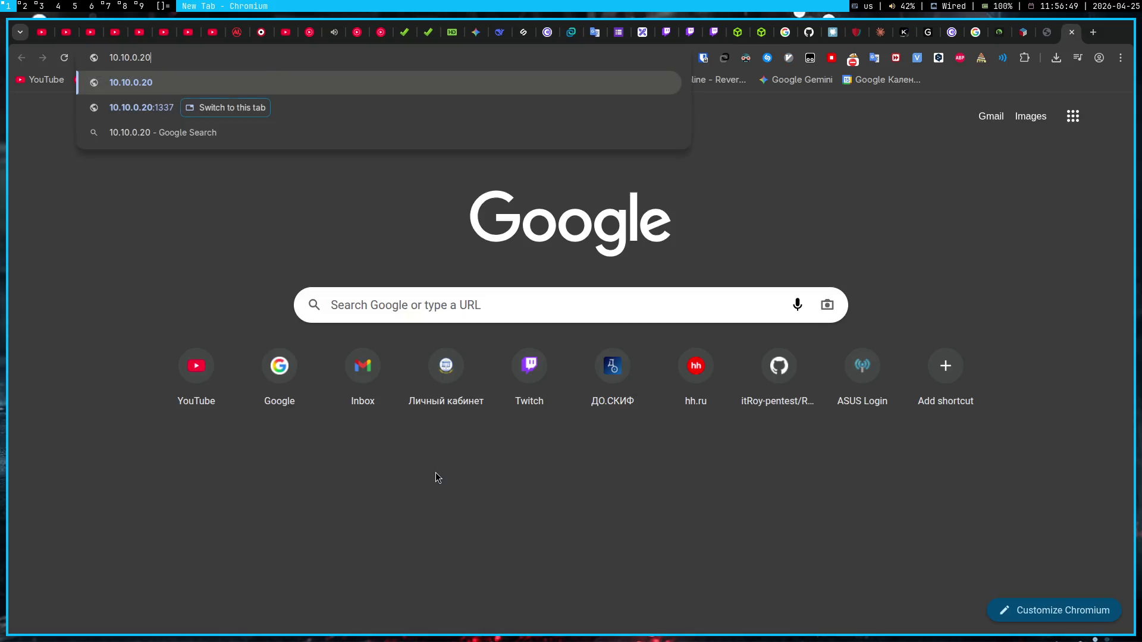
key("Return")
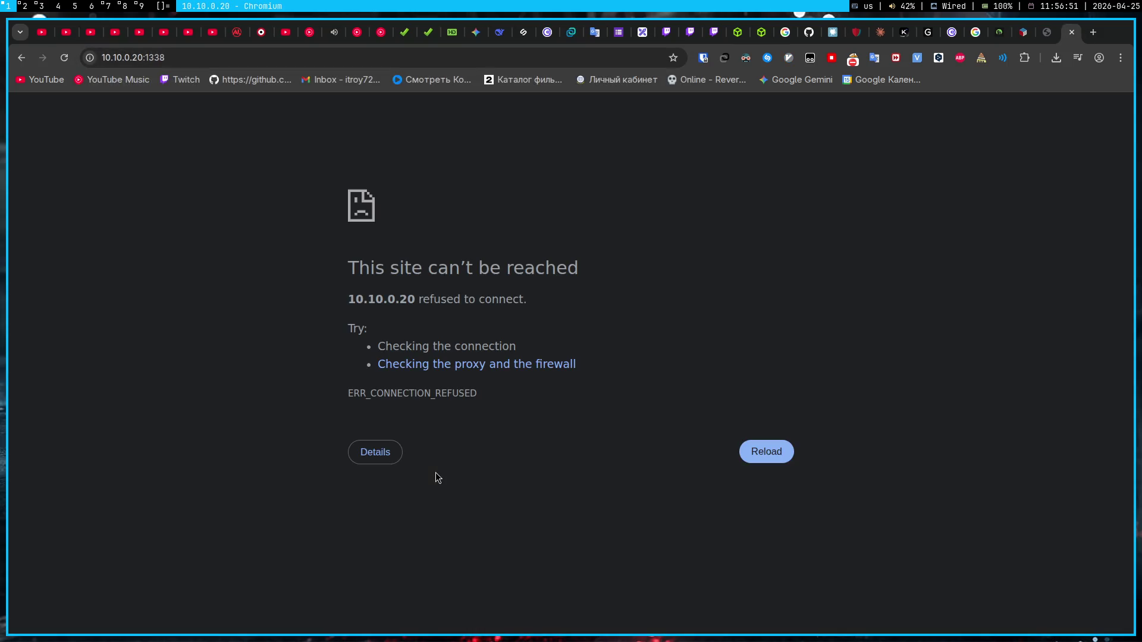
left_click(1071, 32)
left_click_drag(1065, 38, 580, 40)
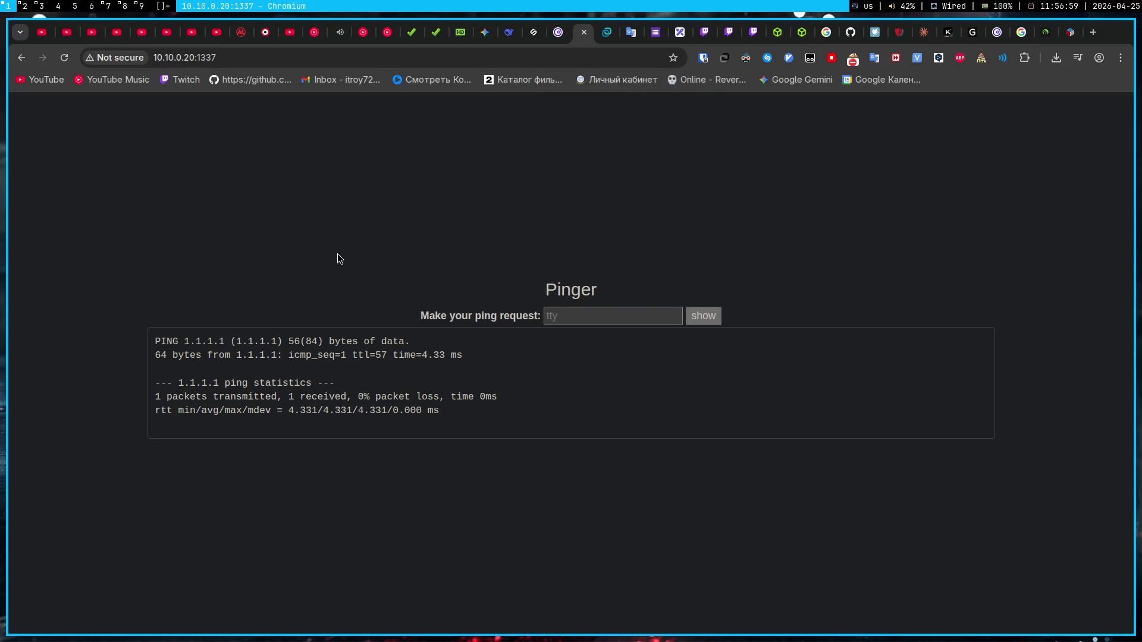
left_click(625, 314)
left_click(590, 236)
left_click(581, 317)
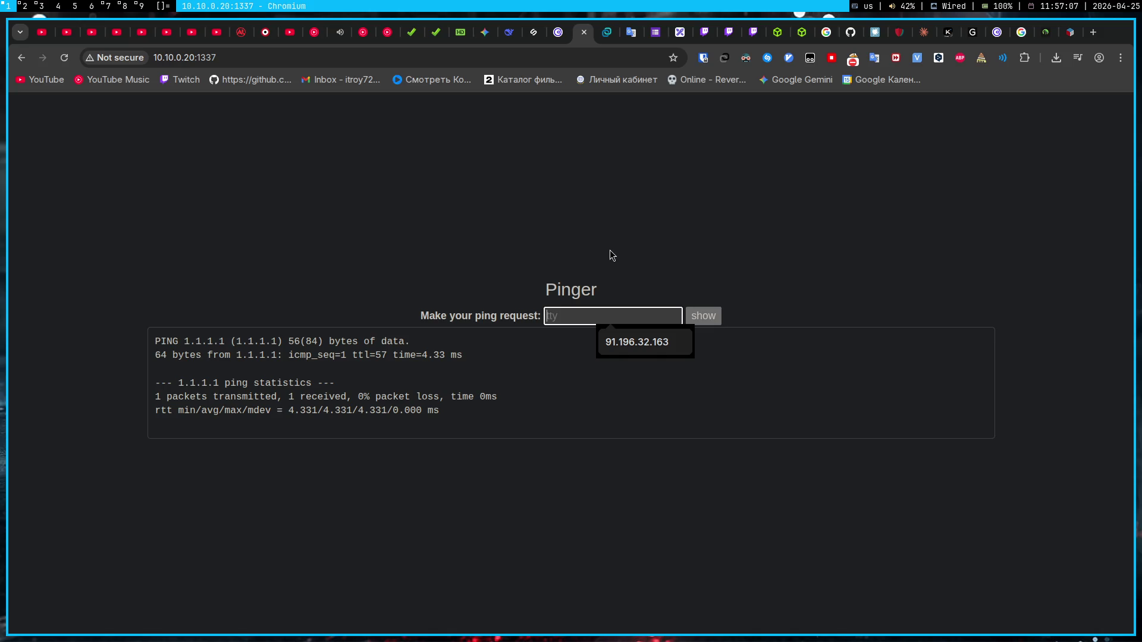
left_click(560, 34)
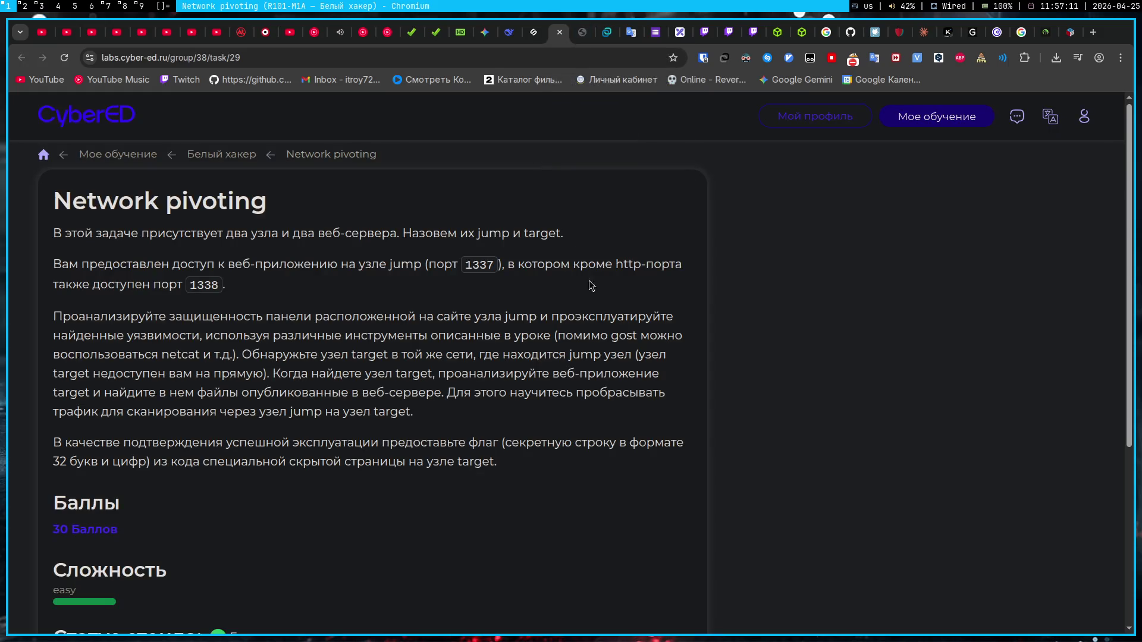
Revisit the Pinger page and its ping request field.
left_click(582, 30)
left_click(562, 314)
left_click(522, 263)
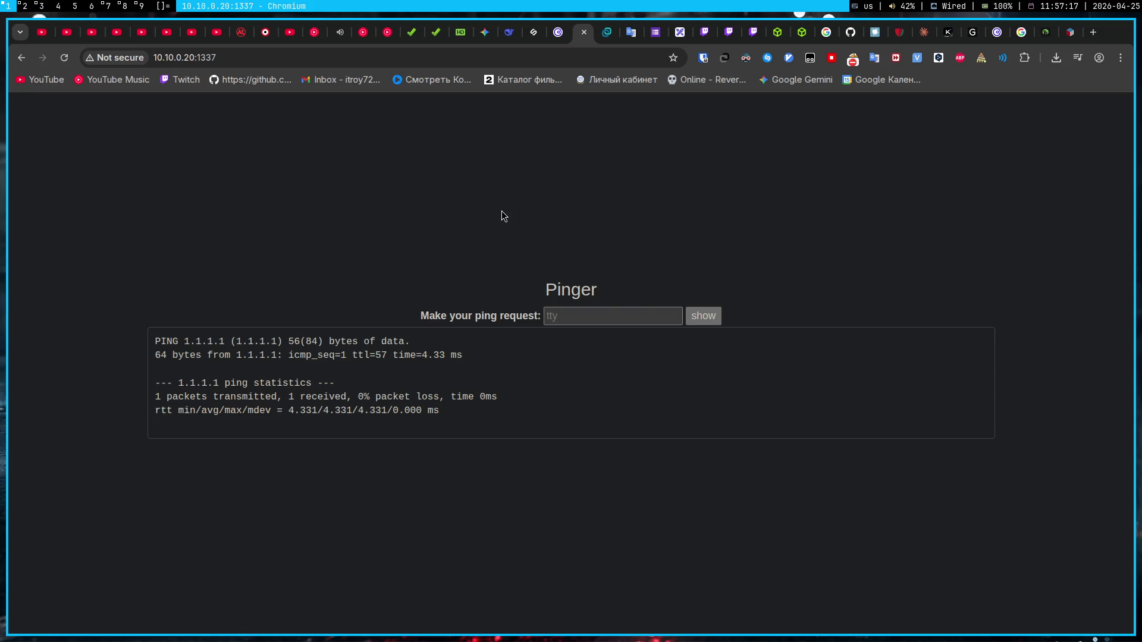
Review the CyberED task page, then show the full-screen dog image in OBS.
left_click(556, 34)
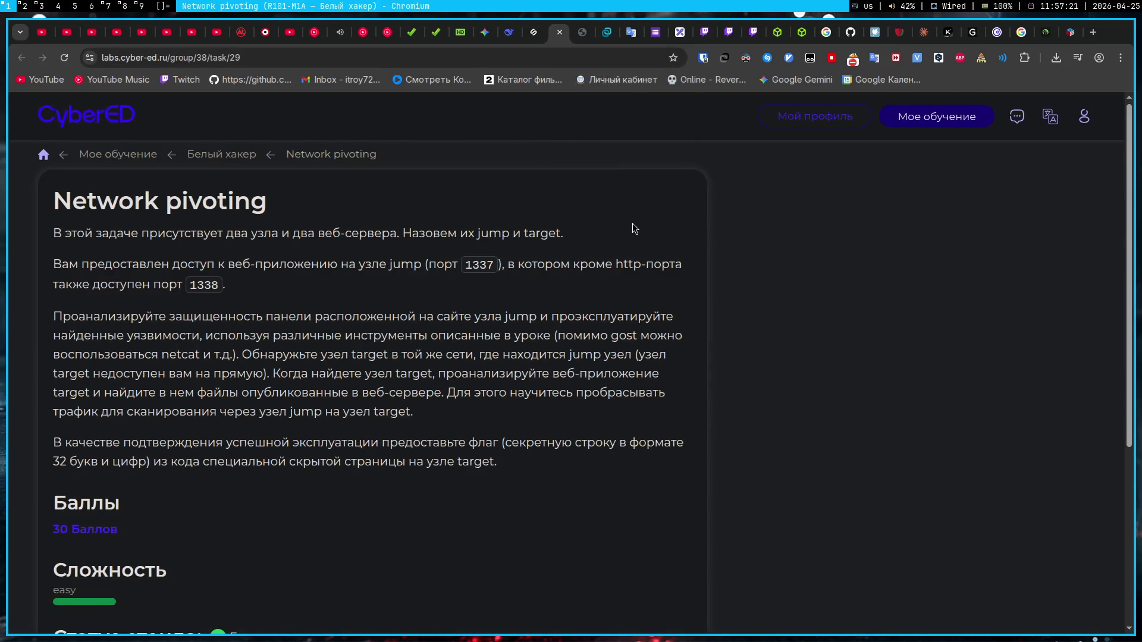
scroll(633, 223, "down", 3)
scroll(630, 221, "up", 2)
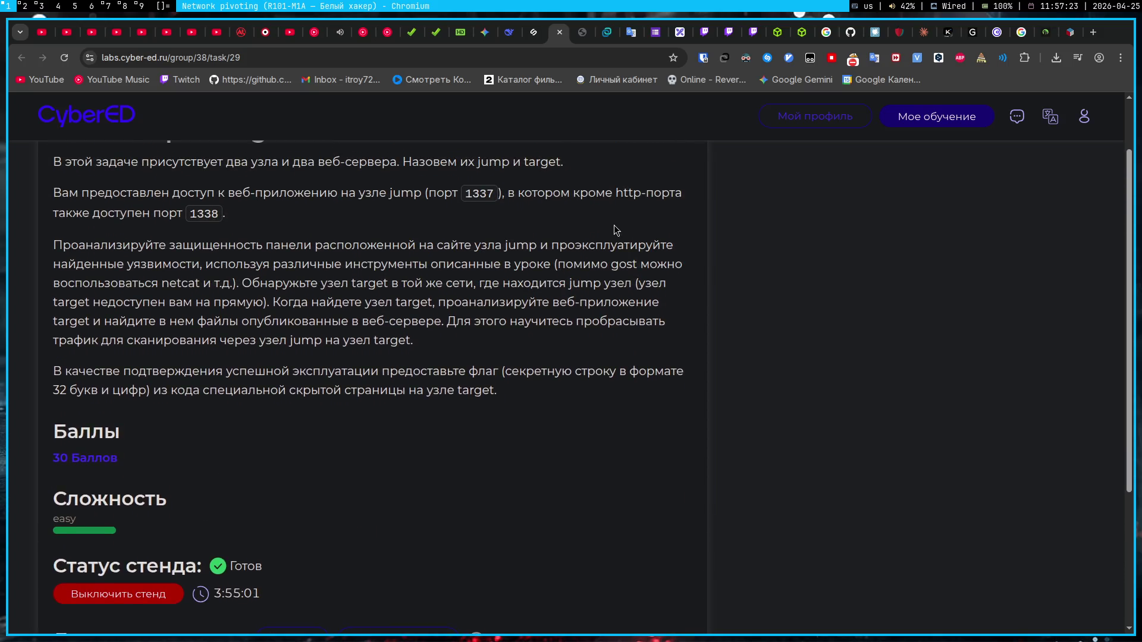
scroll(615, 229, "down", 3)
mouse_move(476, 436)
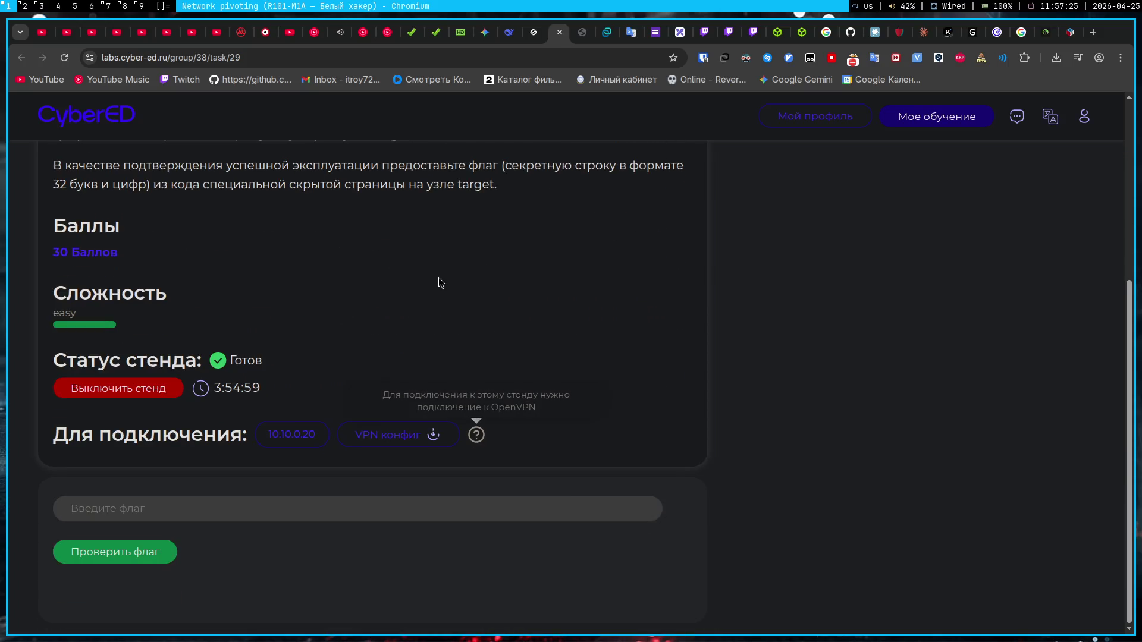
scroll(440, 276, "up", 4)
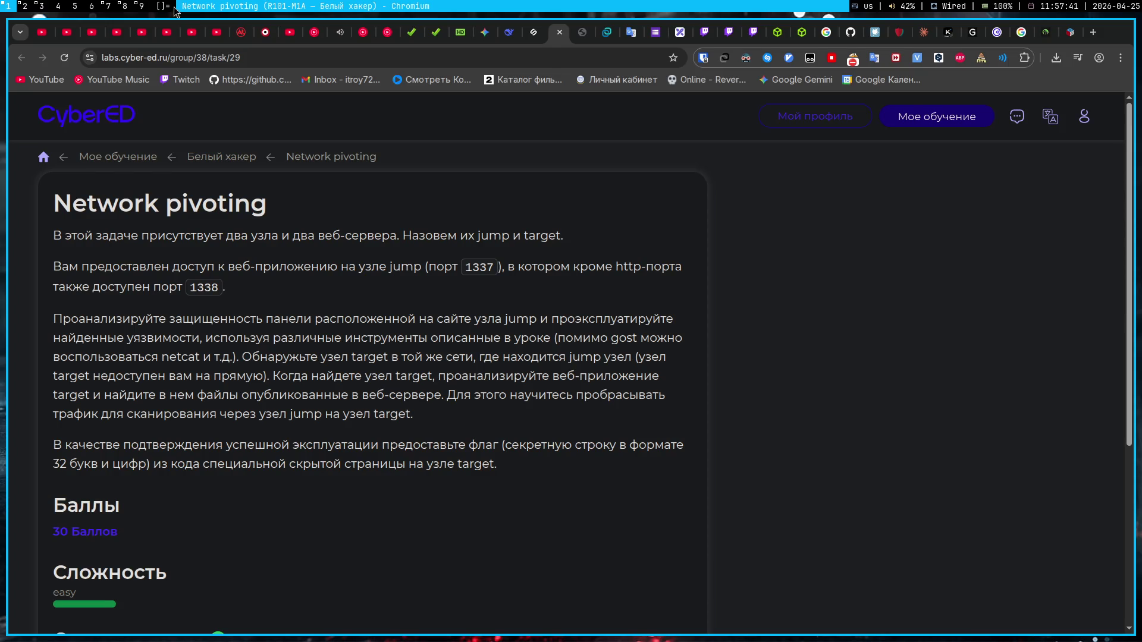
key("super+7")
left_click(381, 492)
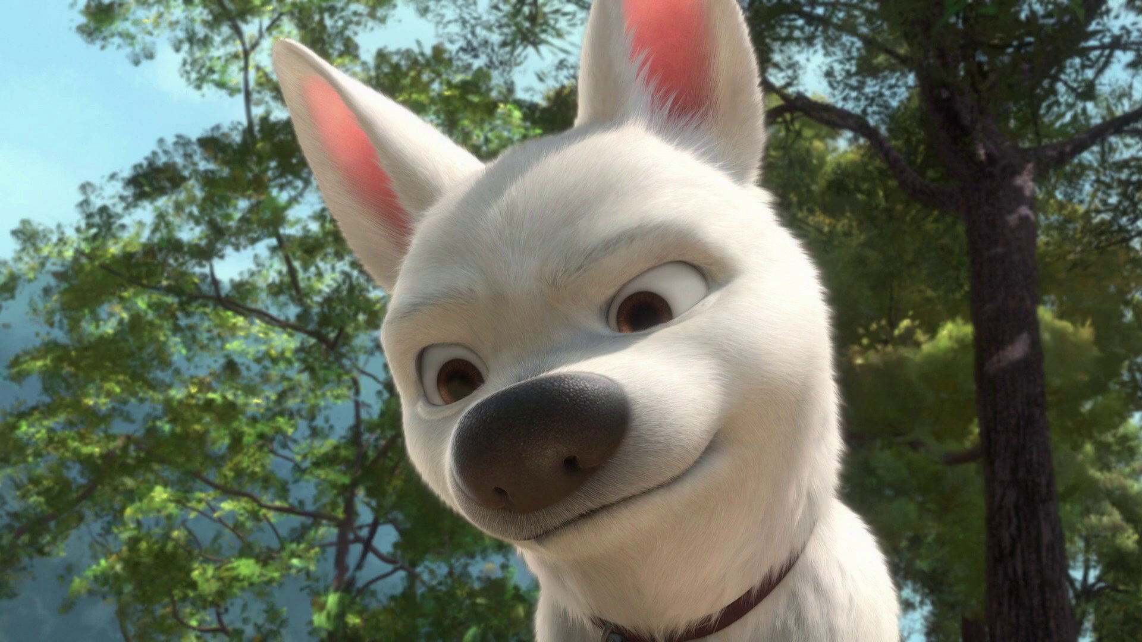
key("Escape")
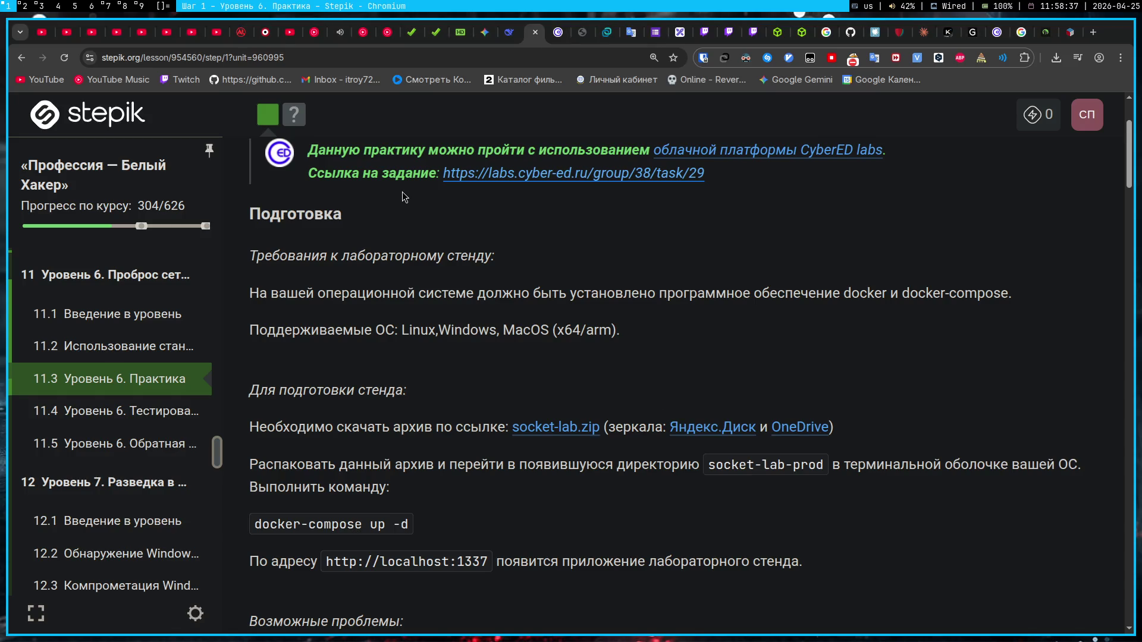
Compare the Stepik lesson with the CyberED task, then focus the Pinger request field.
left_click(560, 34)
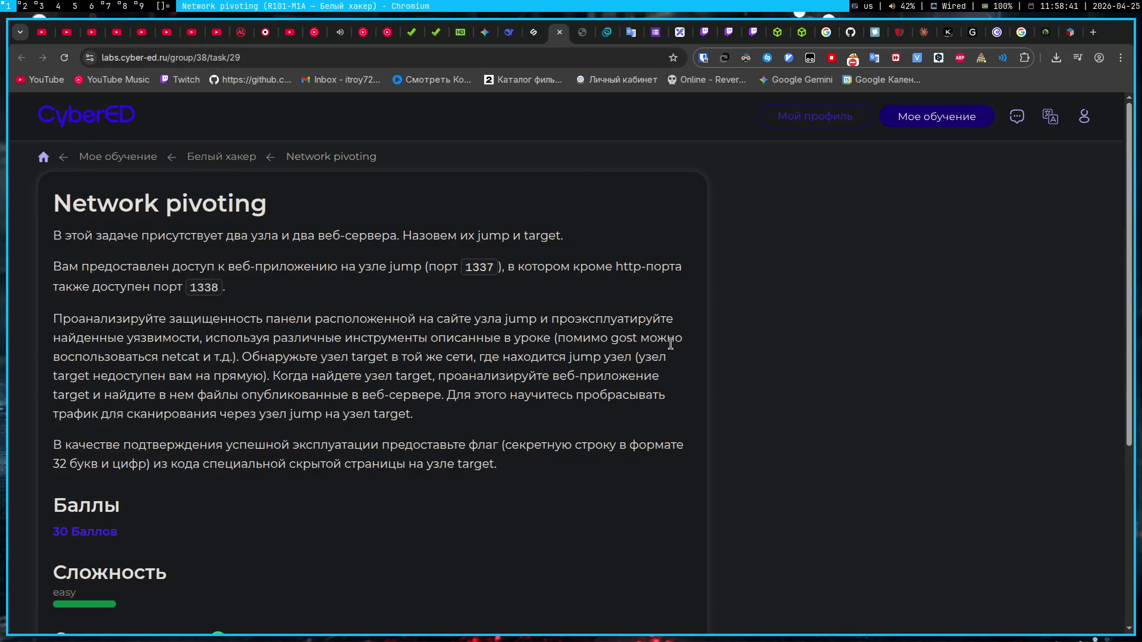
left_click(533, 32)
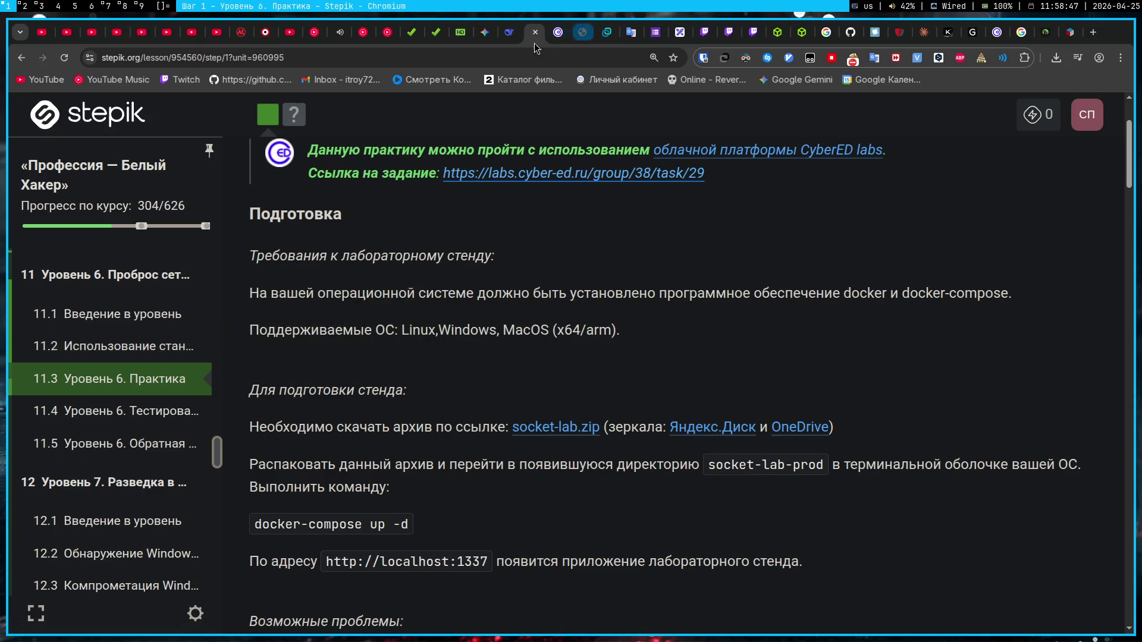
left_click(558, 32)
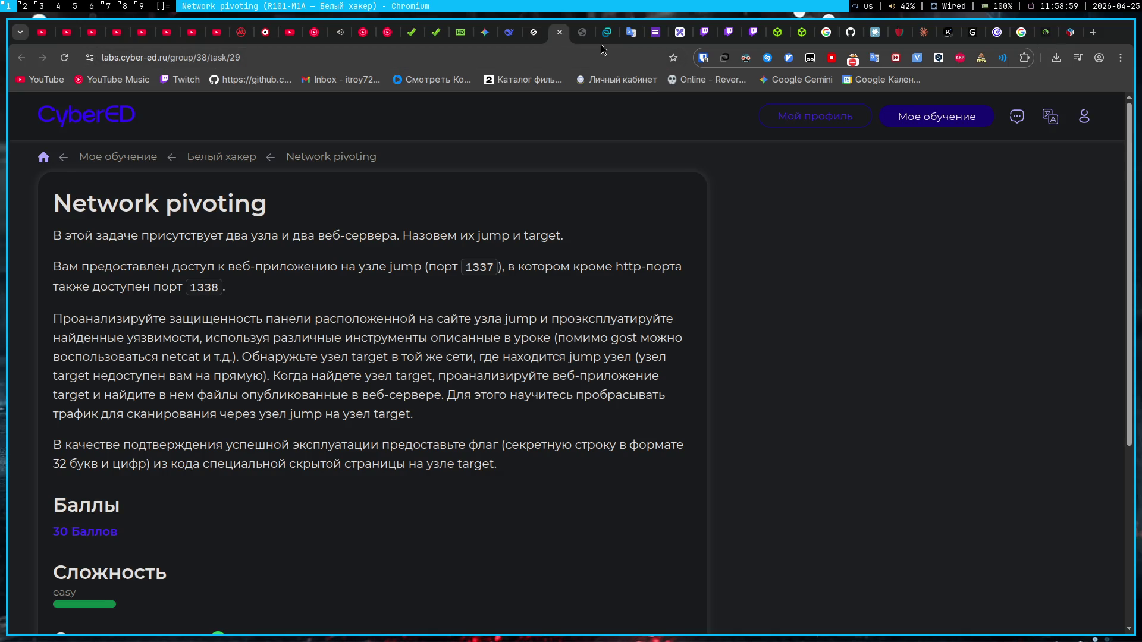
left_click(584, 36)
left_click(645, 318)
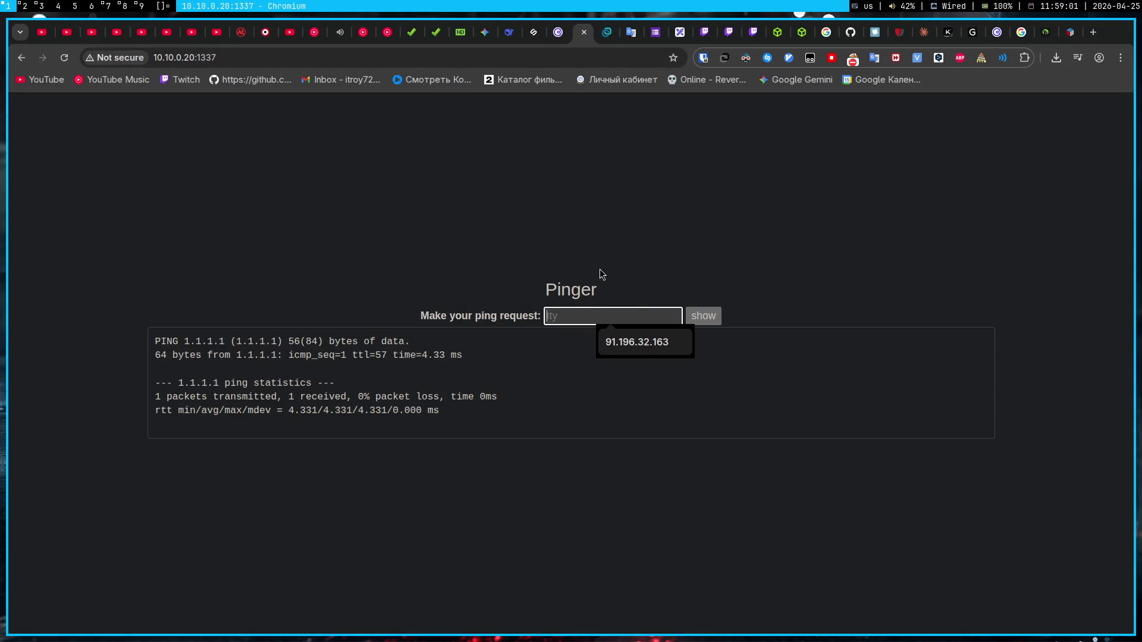
Submit 'ping google.com' and then 'ping 8.8.8.8' through the Pinger request field.
type("ping goo")
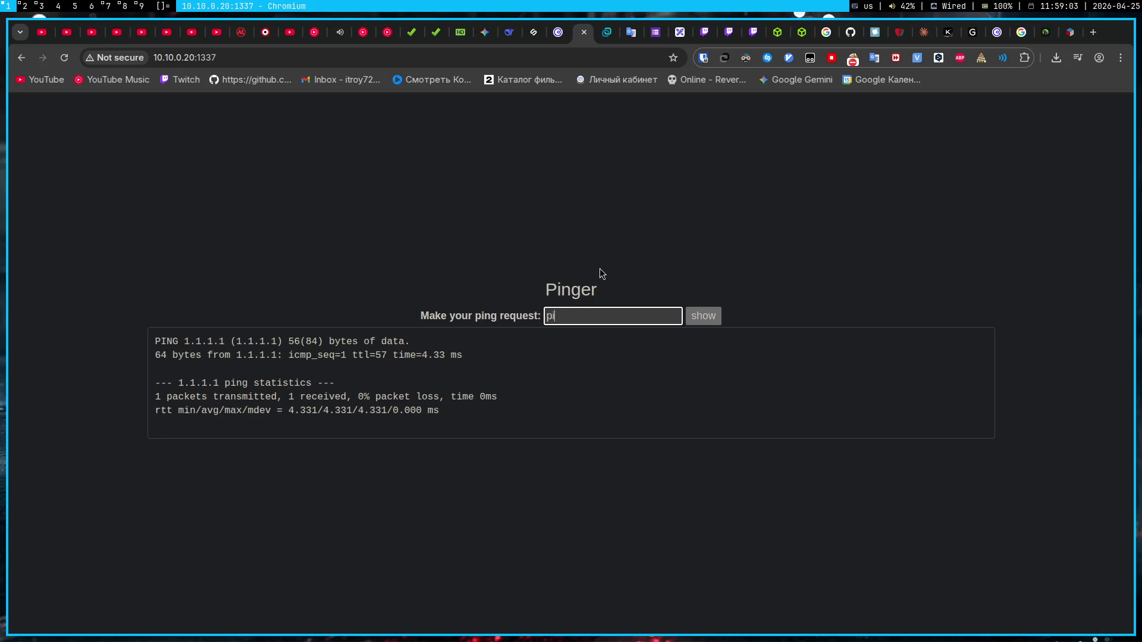
type("gle.com")
key("Return")
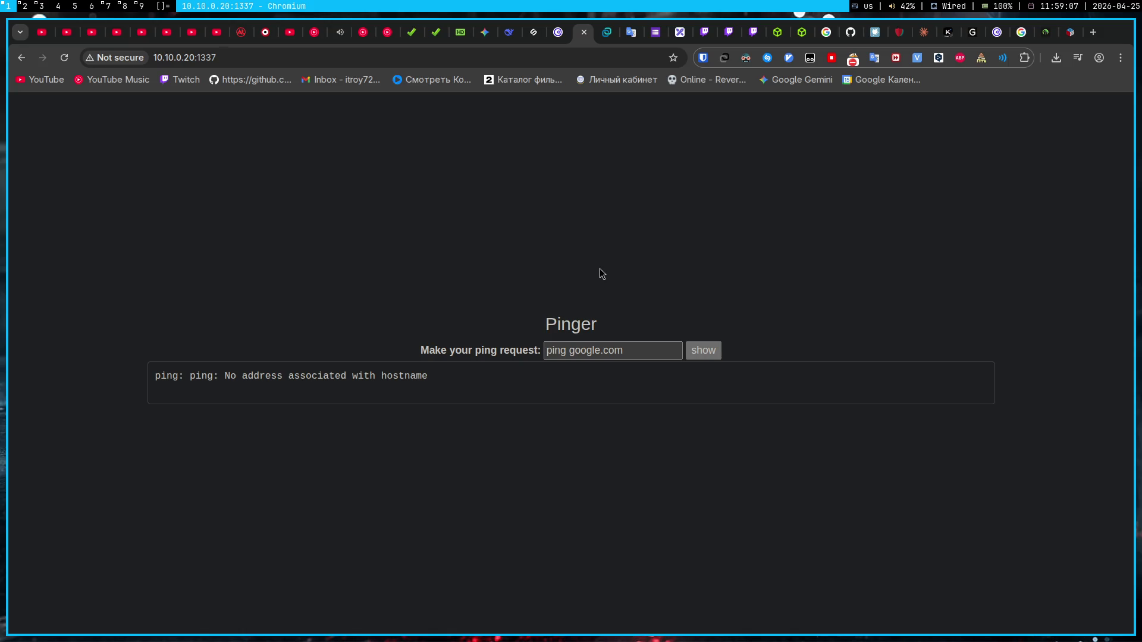
left_click(598, 351)
left_click(641, 346)
key("ctrl+shift+Left")
key("ctrl+shift+Left")
key("ctrl+shift+Left")
type("8.8.8.8")
left_click(695, 356)
Go back to the earlier Pinger result and empty the request field.
left_click(24, 63)
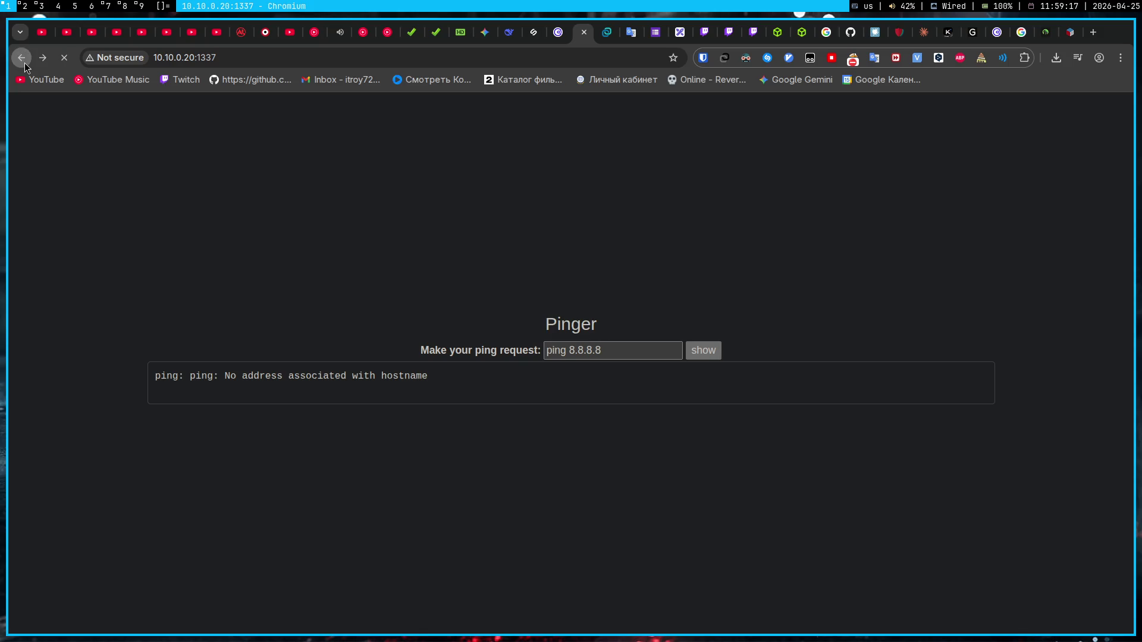
left_click(22, 58)
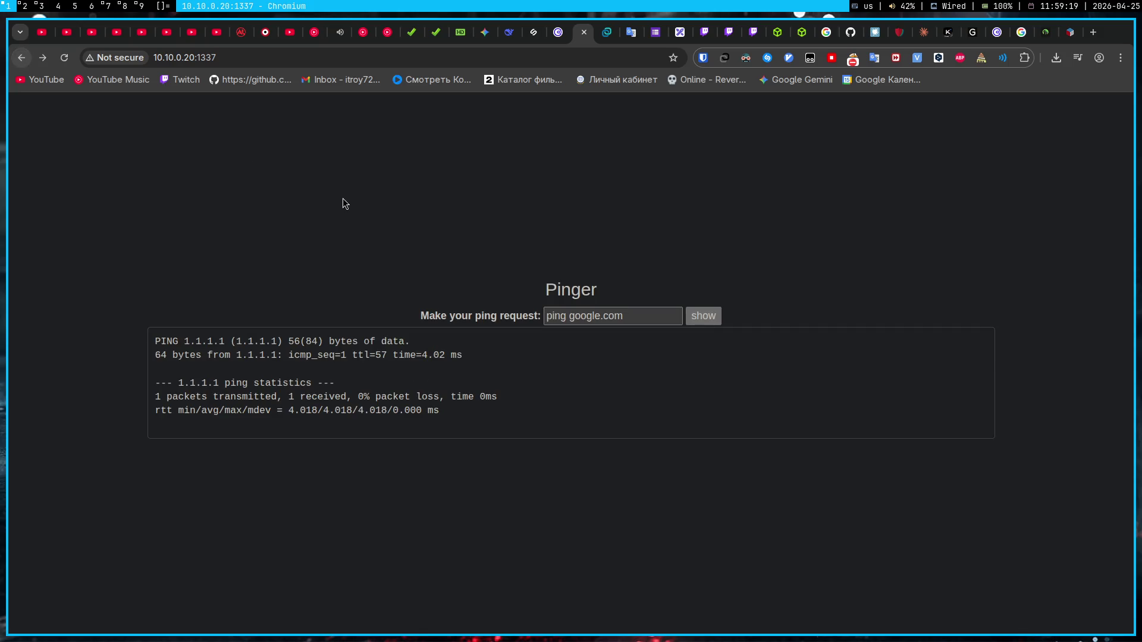
left_click(606, 307)
left_click(636, 311)
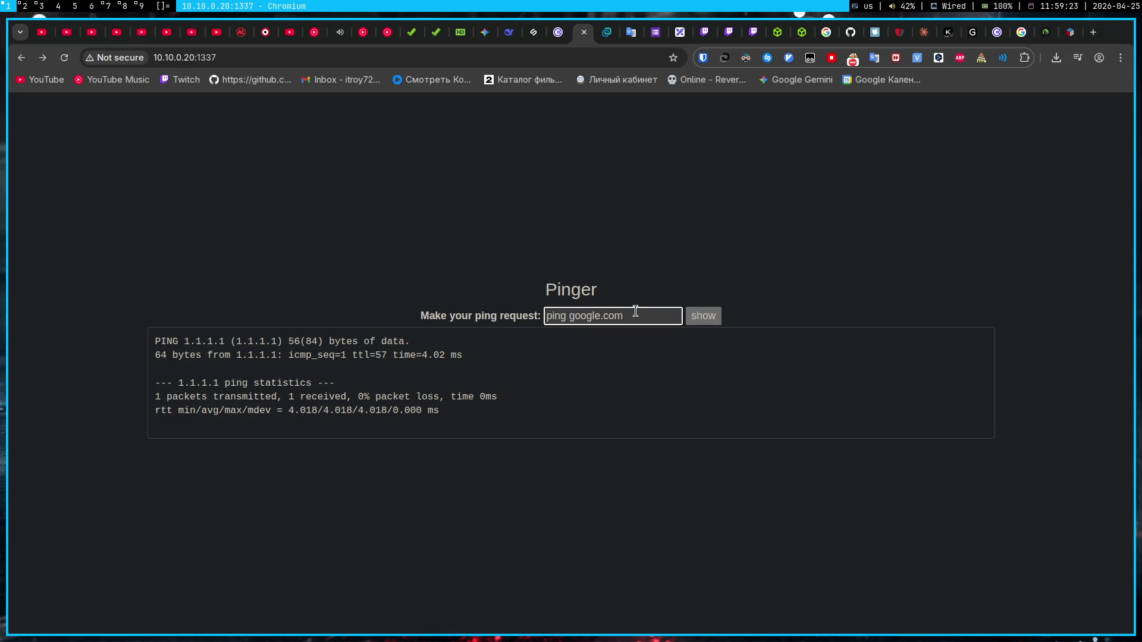
key("ctrl+a")
key("BackSpace")
key("super+3")
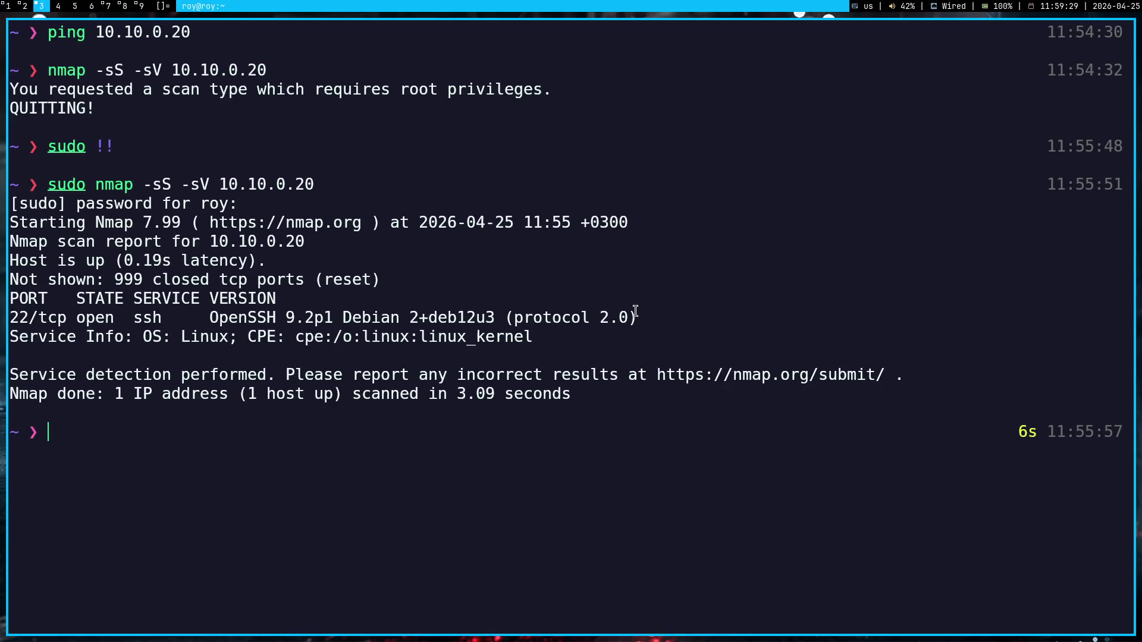
Search the Obsidian vault for sql and open the Definition SQL - injection note.
key("super+2")
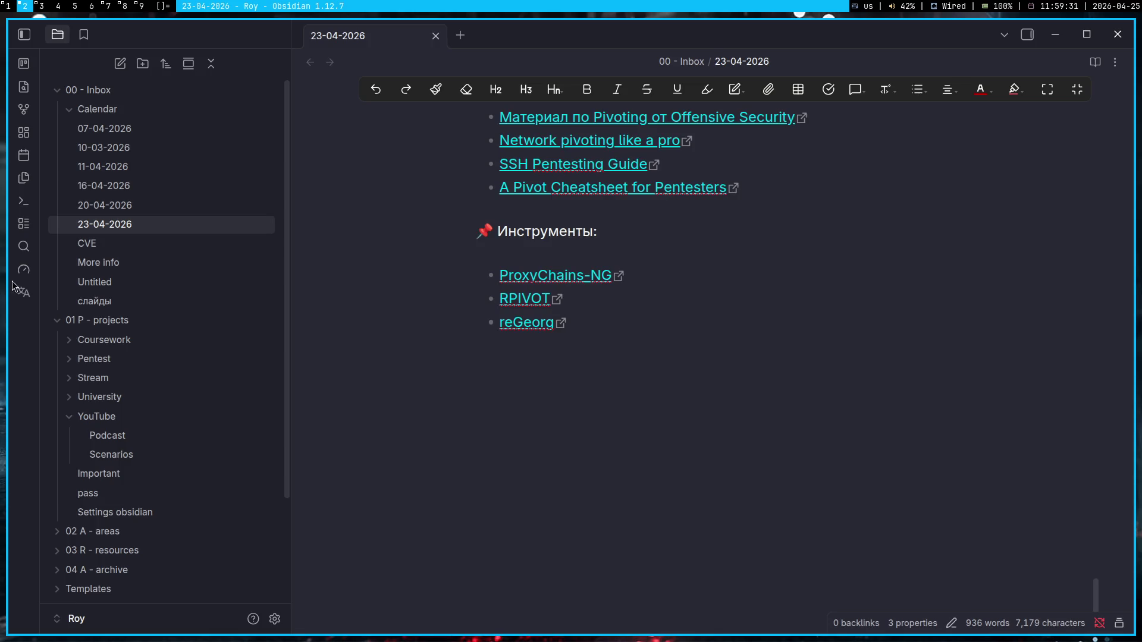
left_click(465, 40)
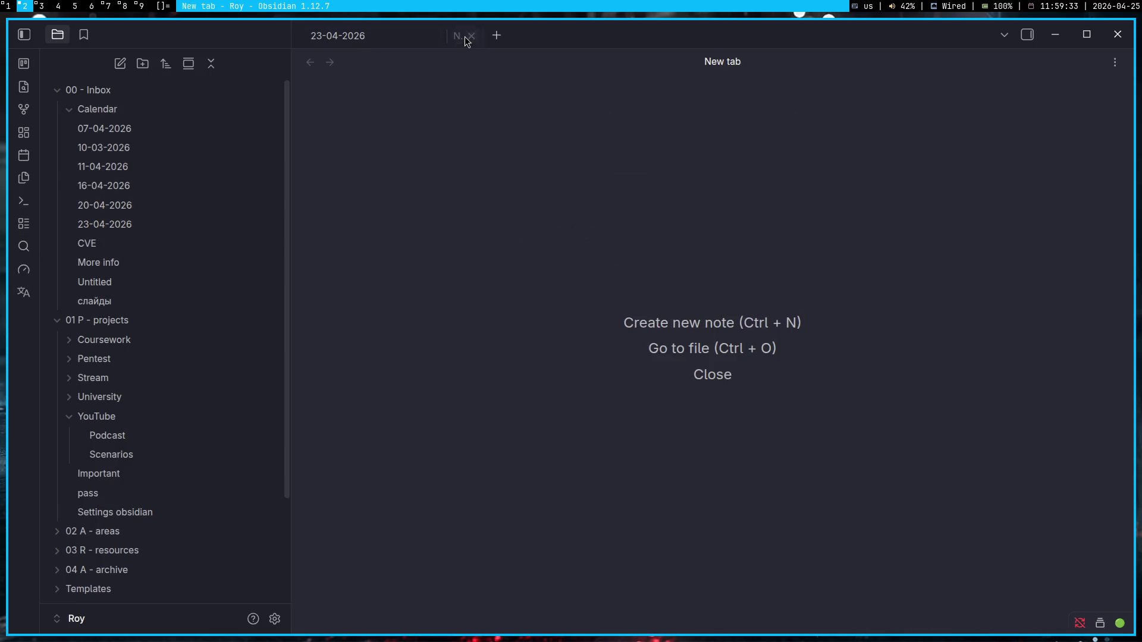
left_click(22, 254)
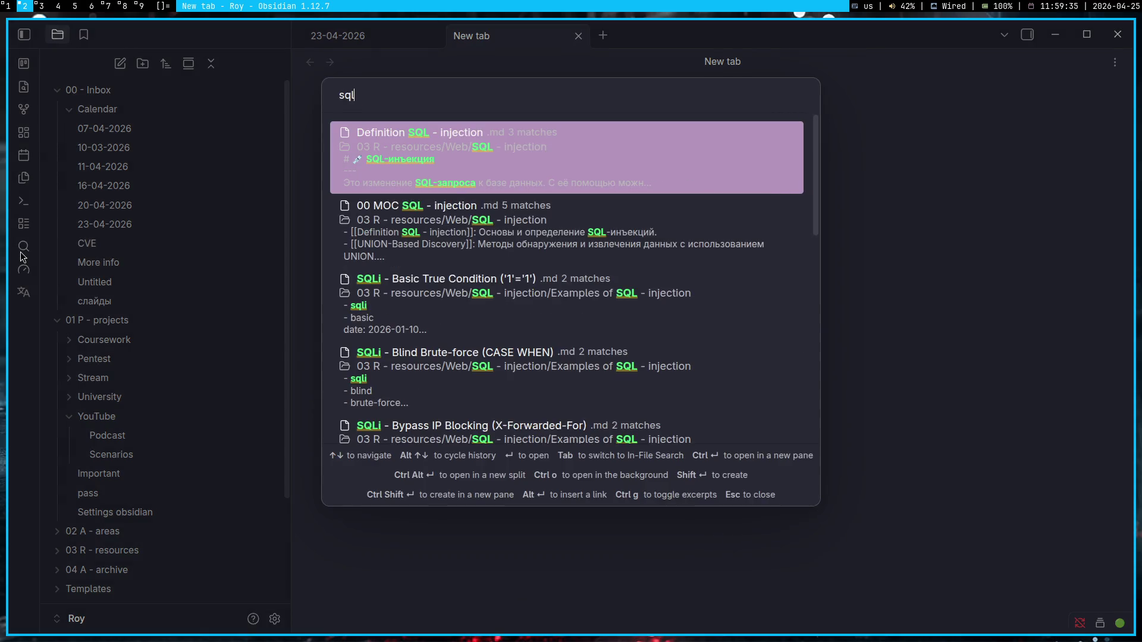
key("Return")
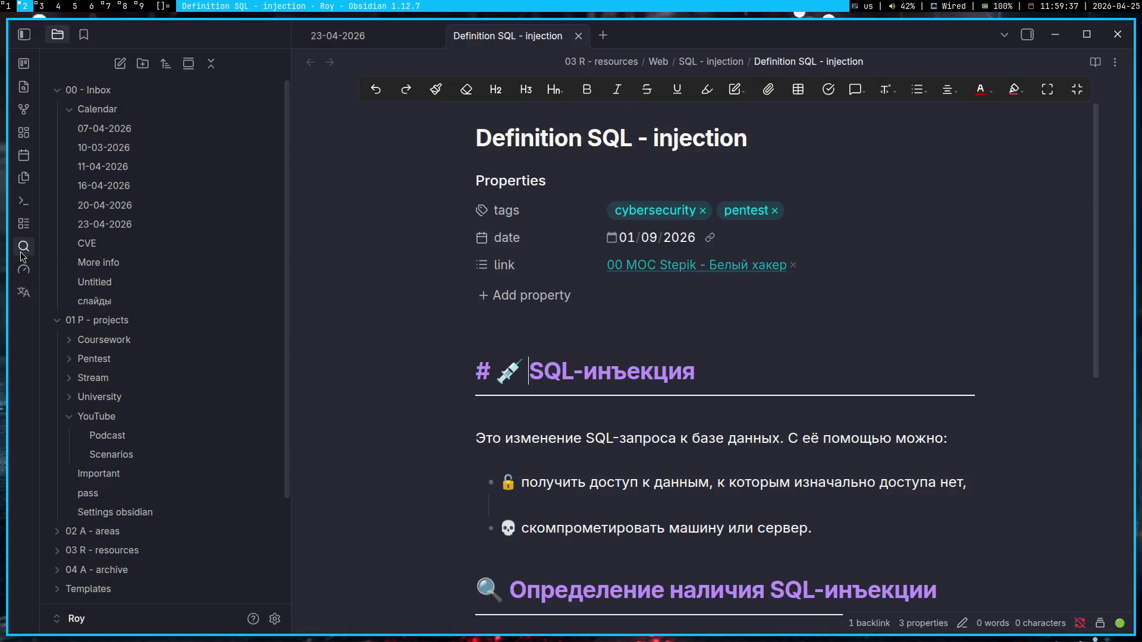
scroll(412, 462, "down", 6)
scroll(412, 463, "up", 4)
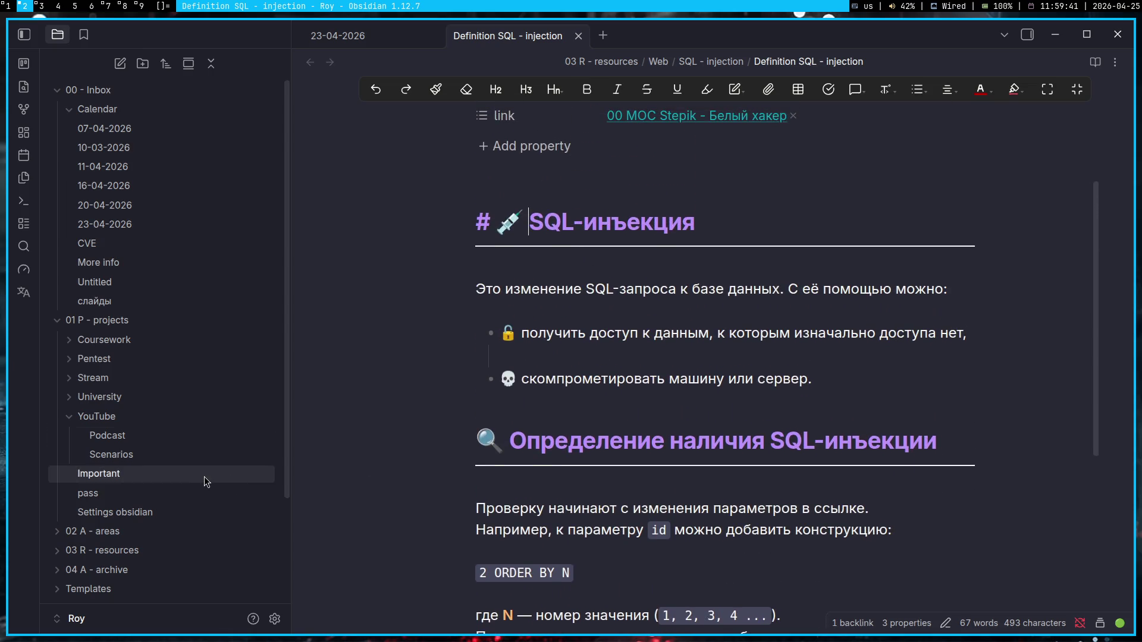
Browse 03 R - resources > SQL - injection and read the SQLi - Basic True Condition ('1'='1') note.
left_click(94, 321)
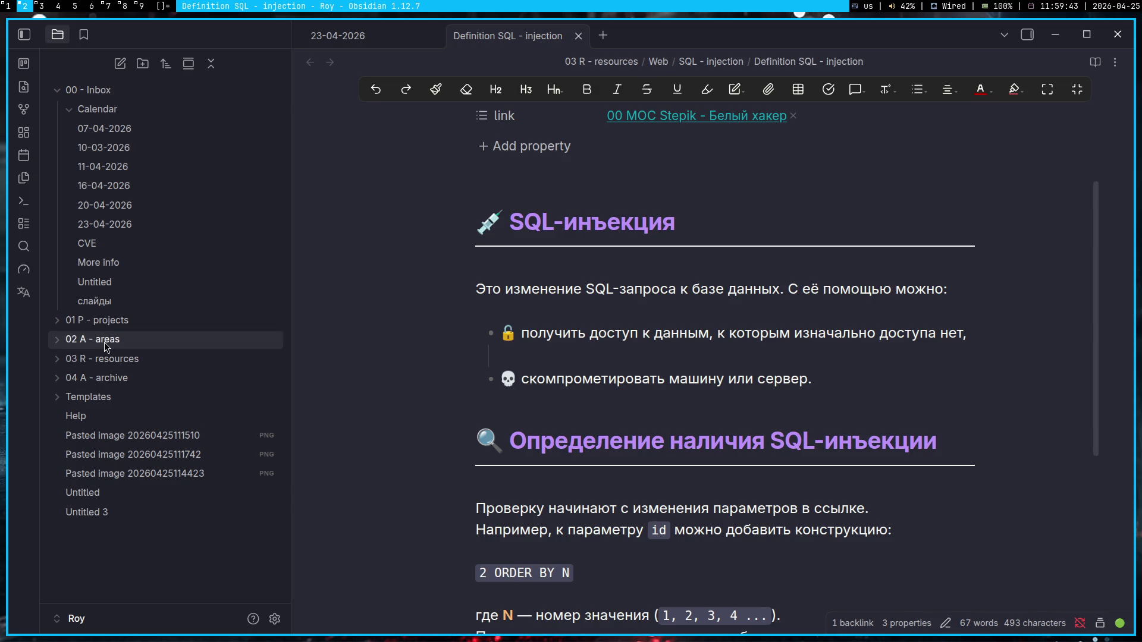
left_click(106, 356)
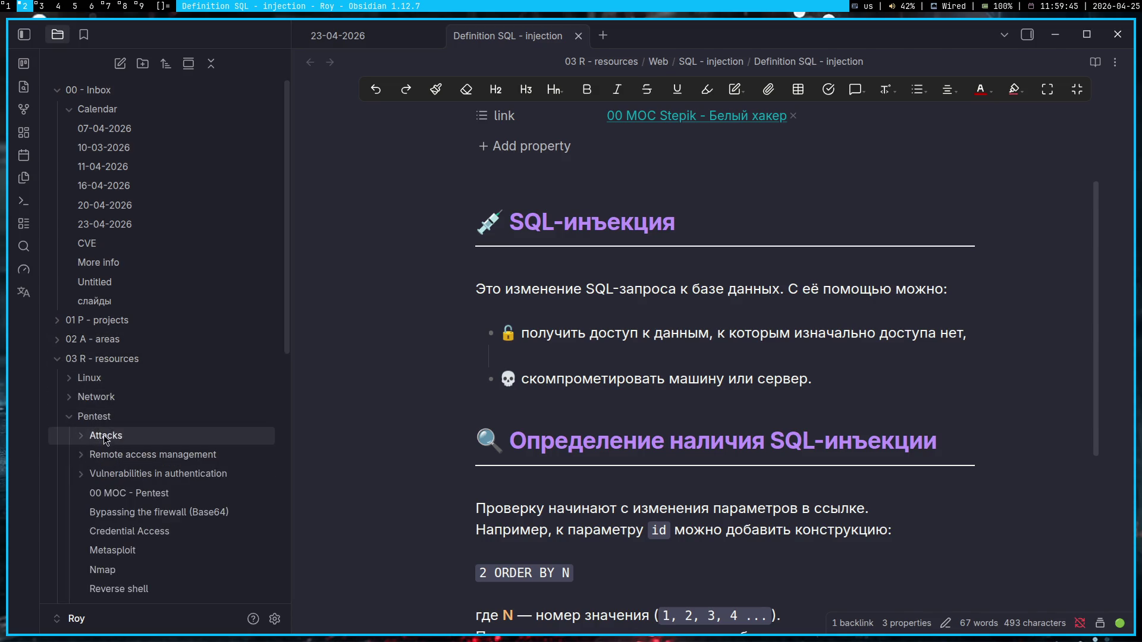
left_click(90, 416)
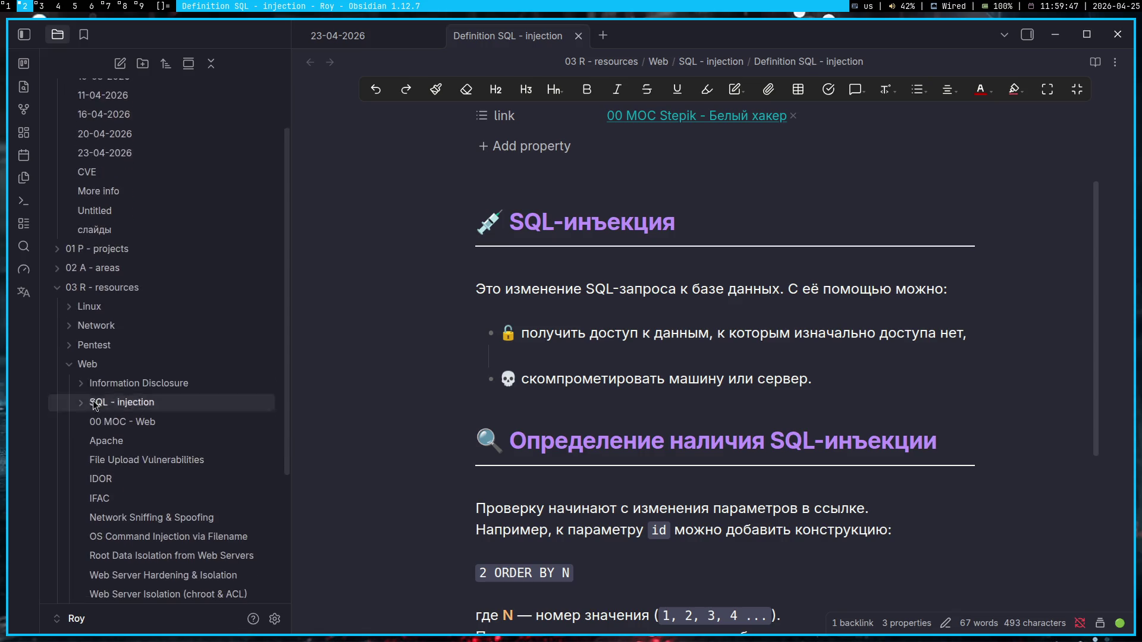
scroll(262, 344, "down", 4)
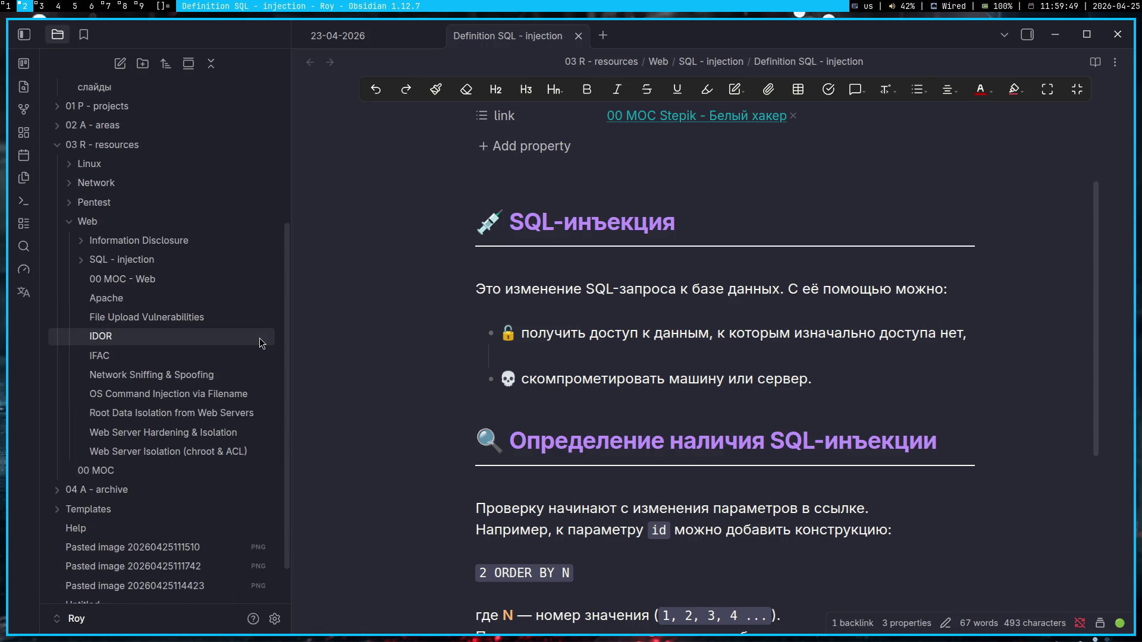
left_click(139, 257)
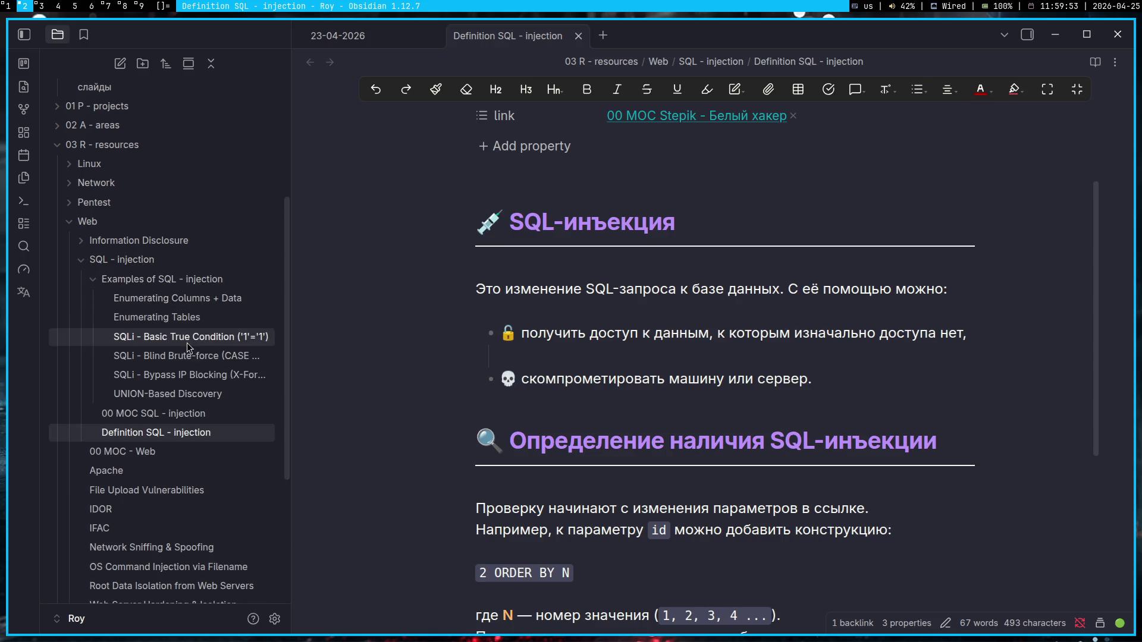
left_click(187, 343)
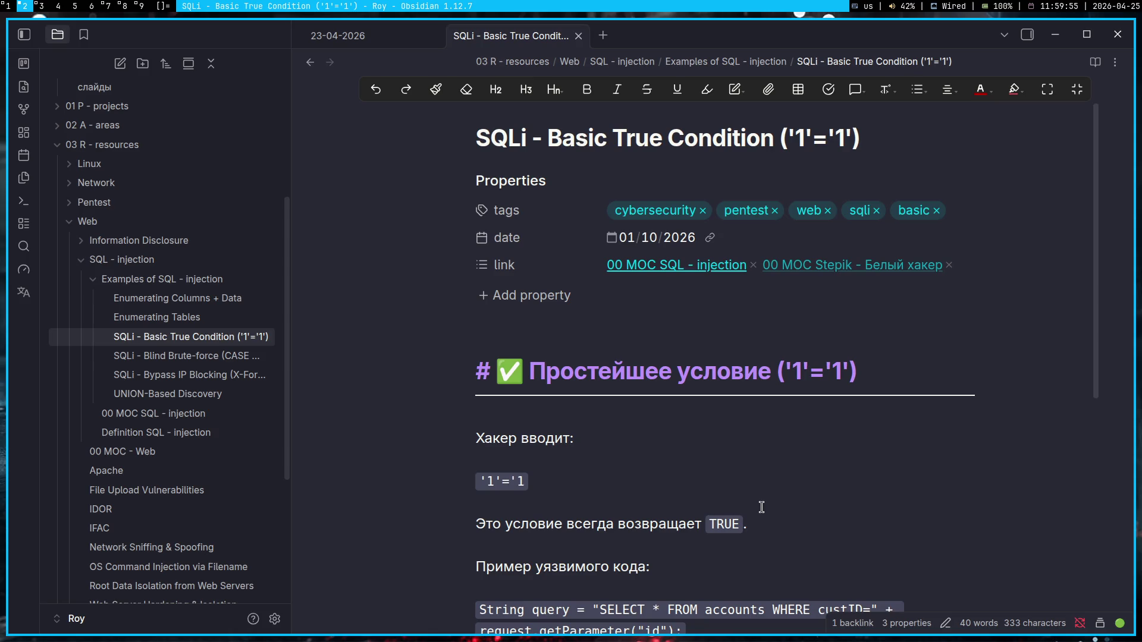
scroll(728, 452, "down", 1)
scroll(728, 452, "down", 1)
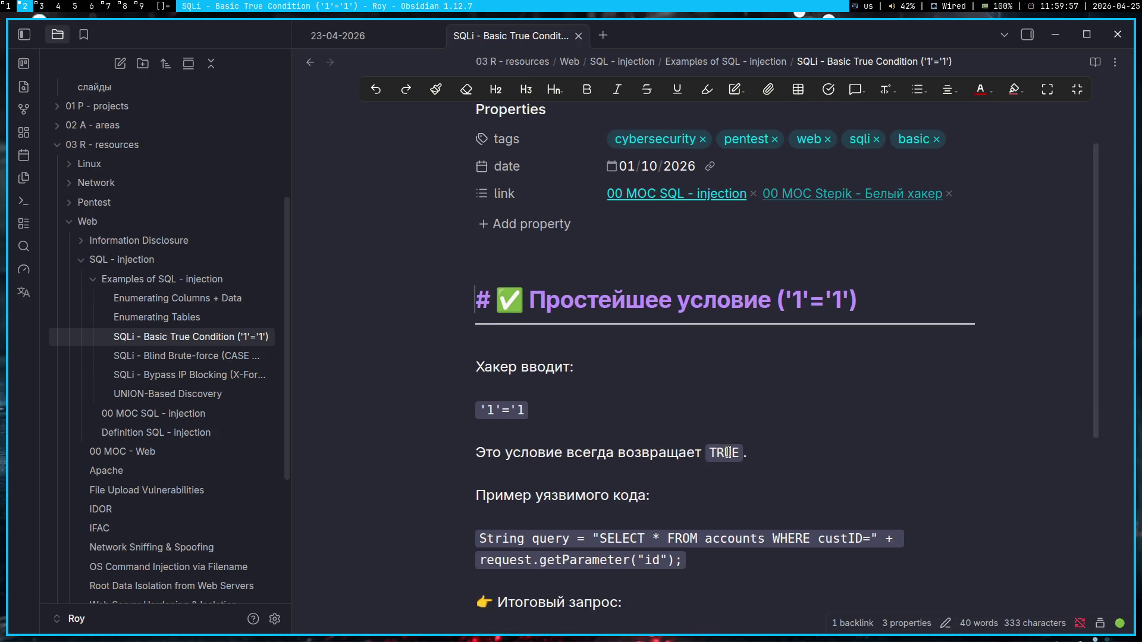
key("super+3")
Enter the '1'='1 payload in the Pinger request field, checking the SQLi note, and submit it.
key("super+2")
key("super+1")
type("1")
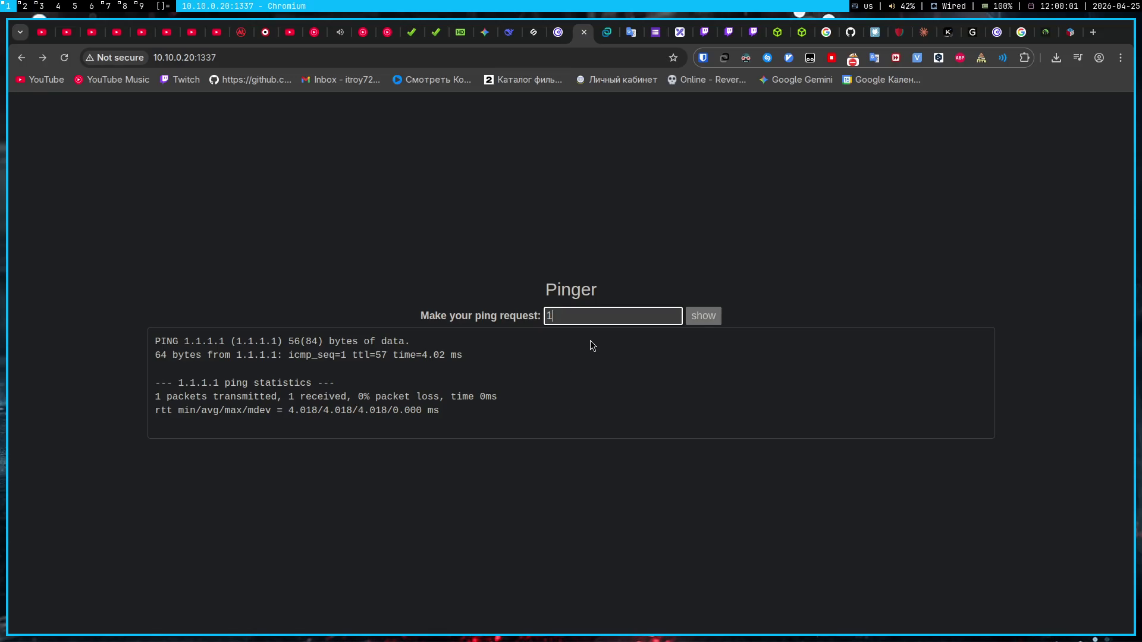
key("Home")
type("'")
key("End")
key("super+2")
key("super+1")
key("BackSpace")
key("super+2")
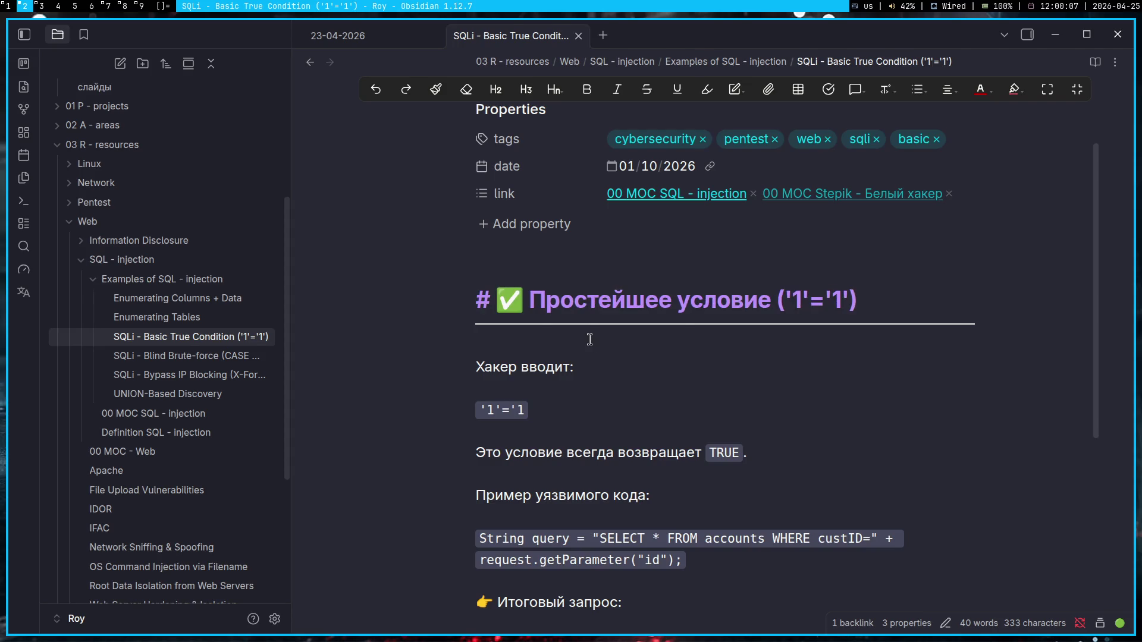
key("super+1")
type("='1")
key("Return")
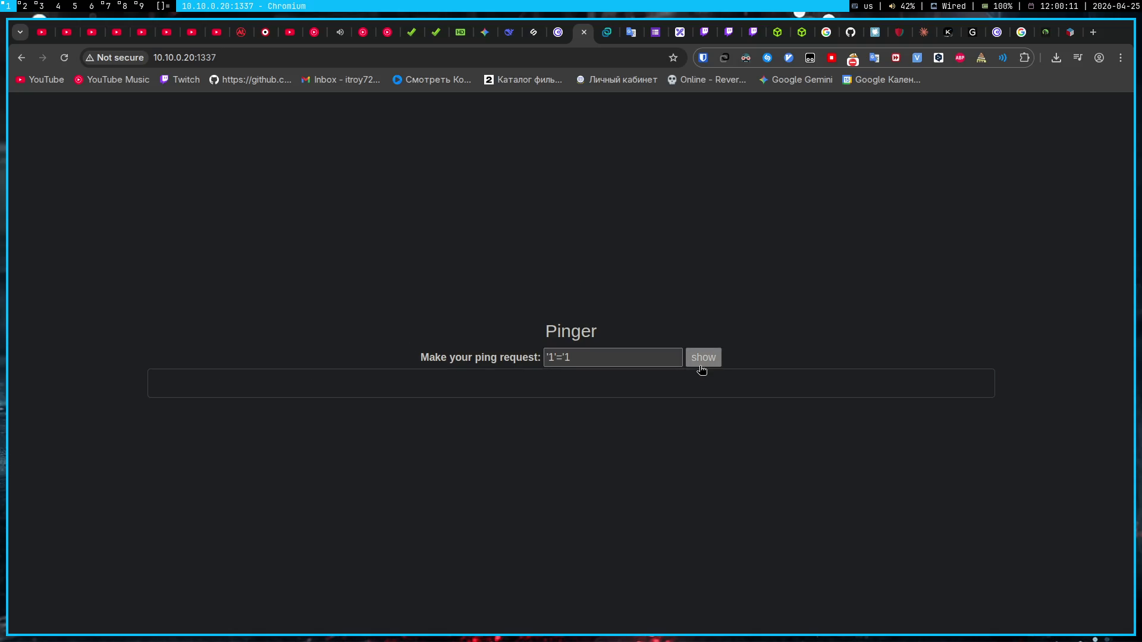
Clear the '1'='1 text from the request field and glance back at the notes.
left_click(593, 356)
key("ctrl+a")
key("BackSpace")
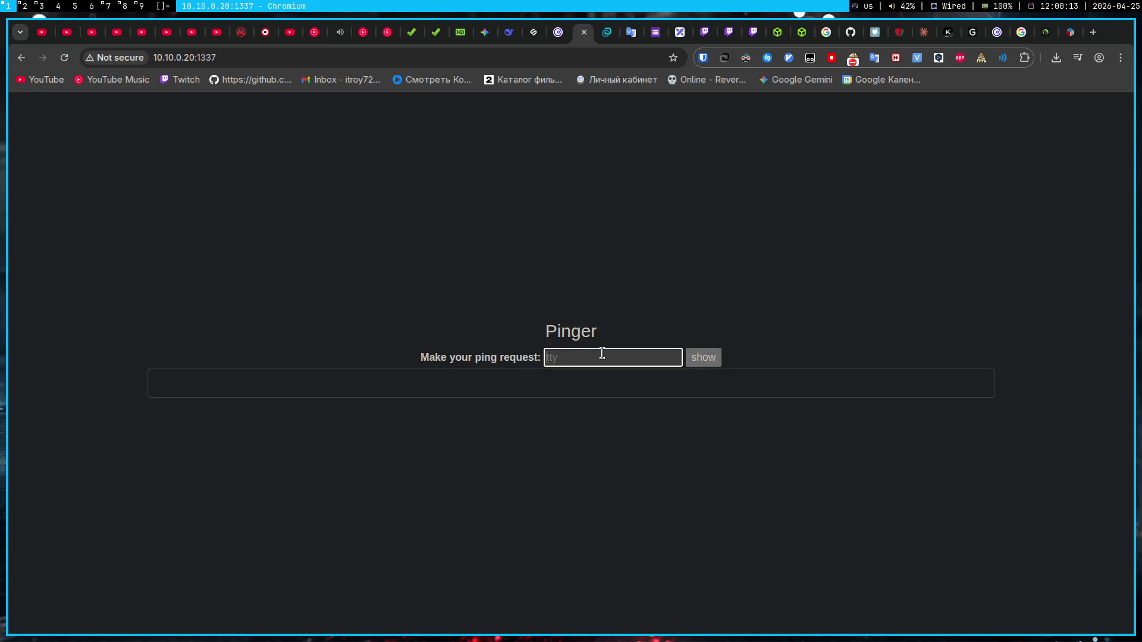
left_click(558, 285)
key("super+2")
scroll(558, 285, "up", 2)
key("super+1")
Read the CyberED Network pivoting task page, then return to the Obsidian SQLi note.
left_click(563, 37)
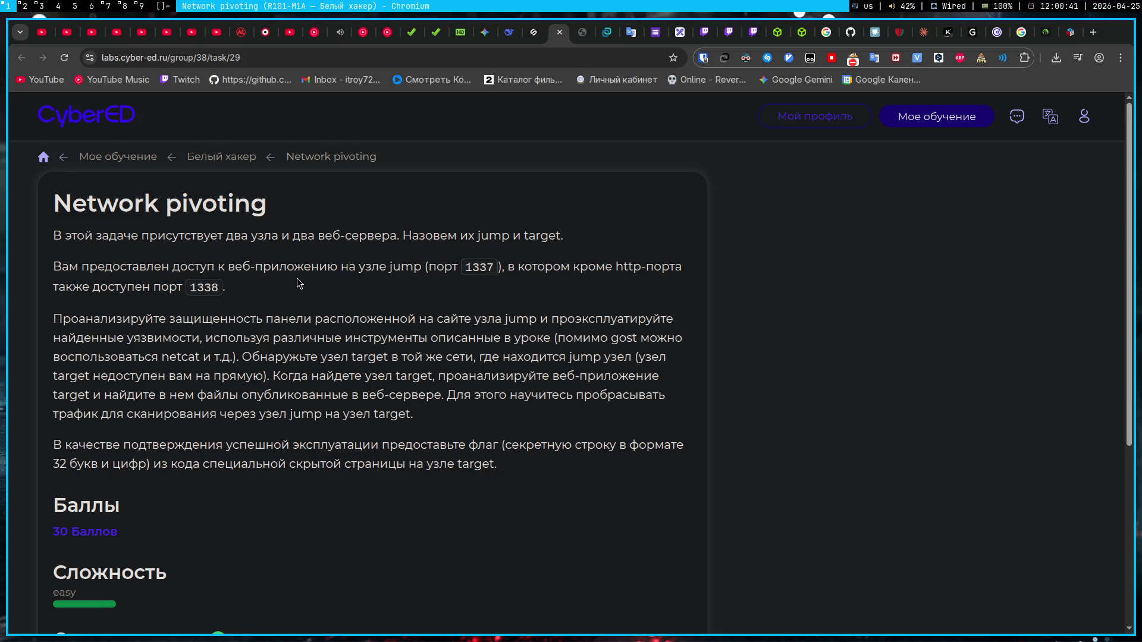
key("super+2")
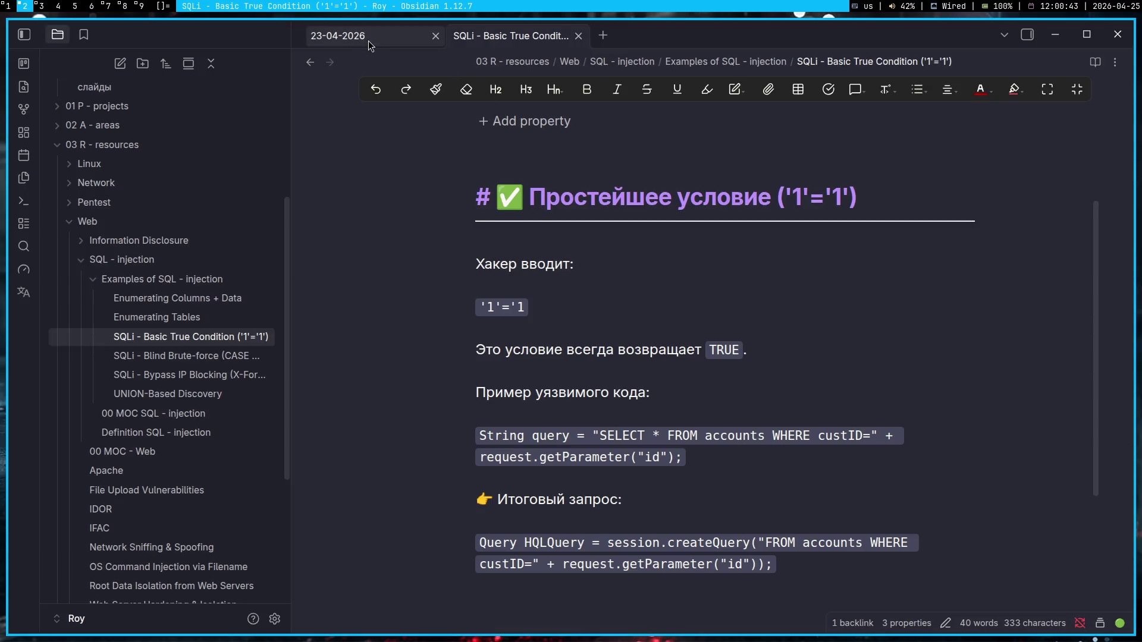
Collapse 03 R - resources and read through the 11-04-2026 port-forwarding note.
scroll(98, 284, "up", 5)
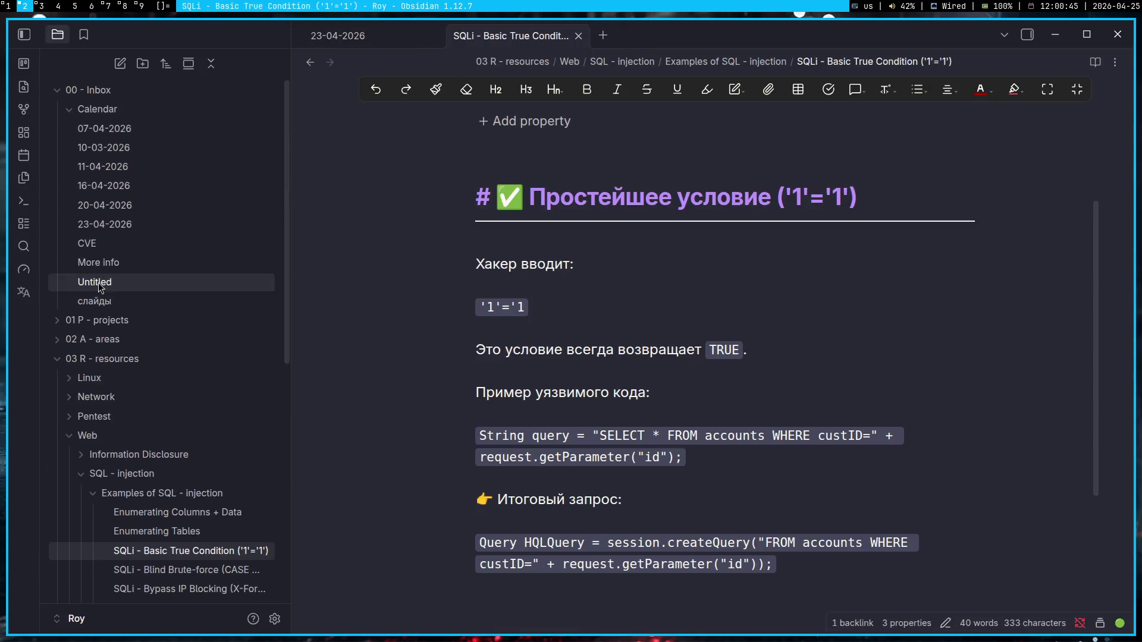
left_click(118, 360)
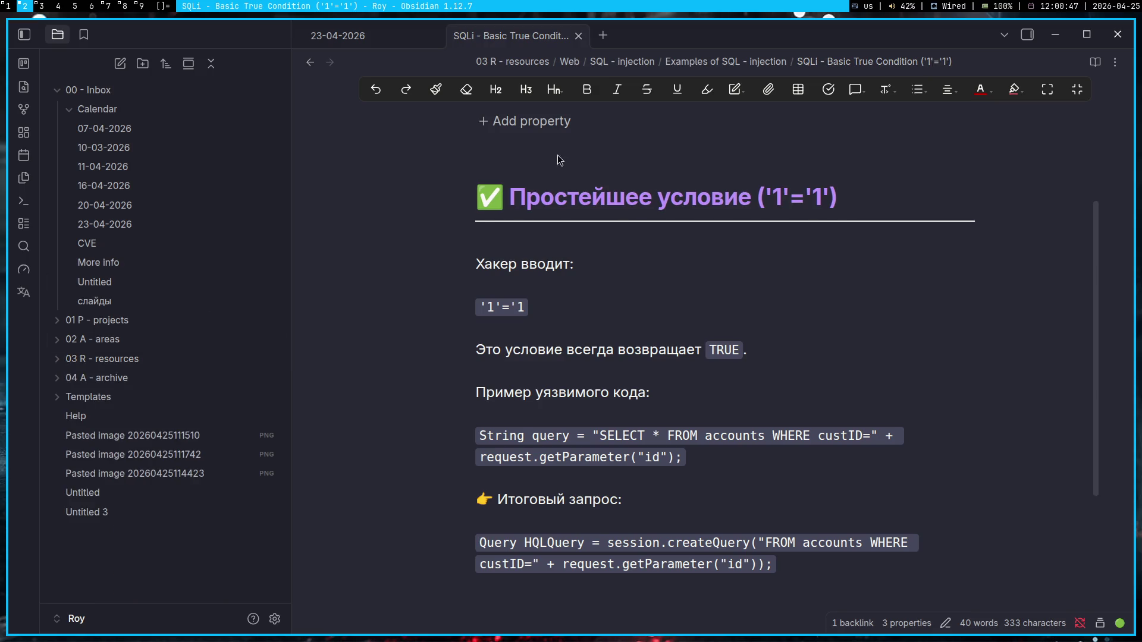
left_click(121, 6)
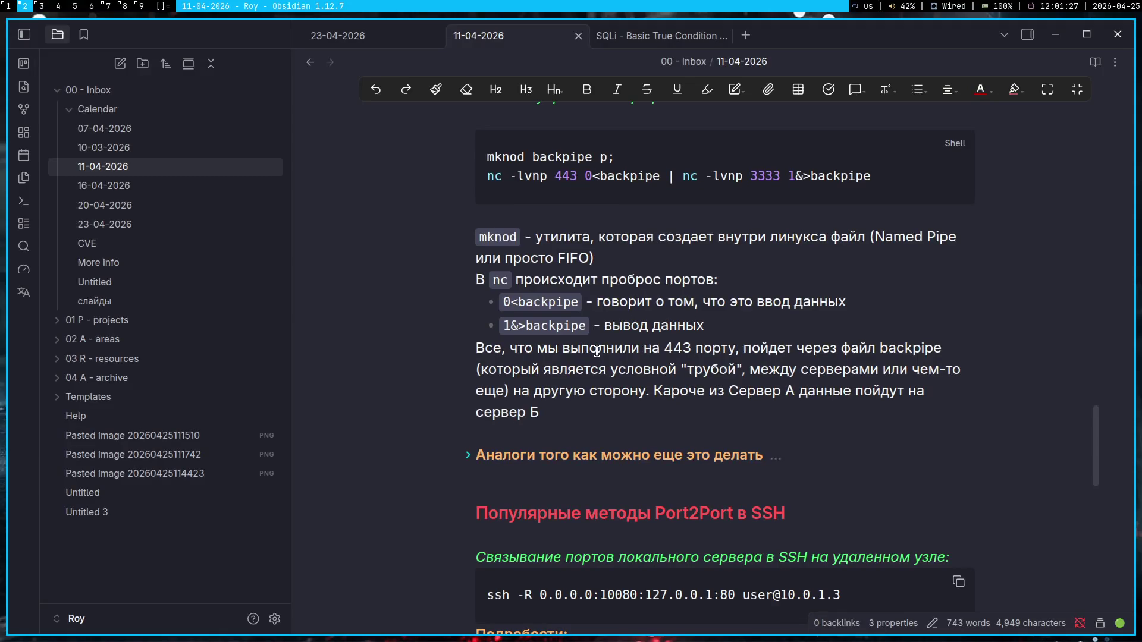
scroll(597, 350, "up", 20)
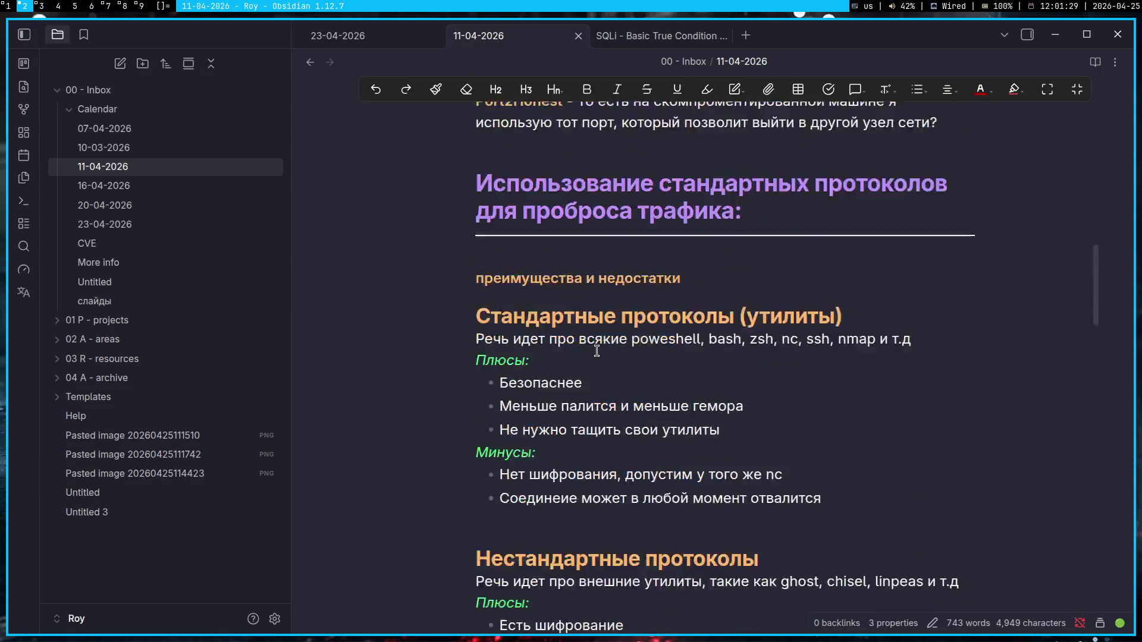
scroll(597, 351, "up", 5)
scroll(595, 355, "down", 10)
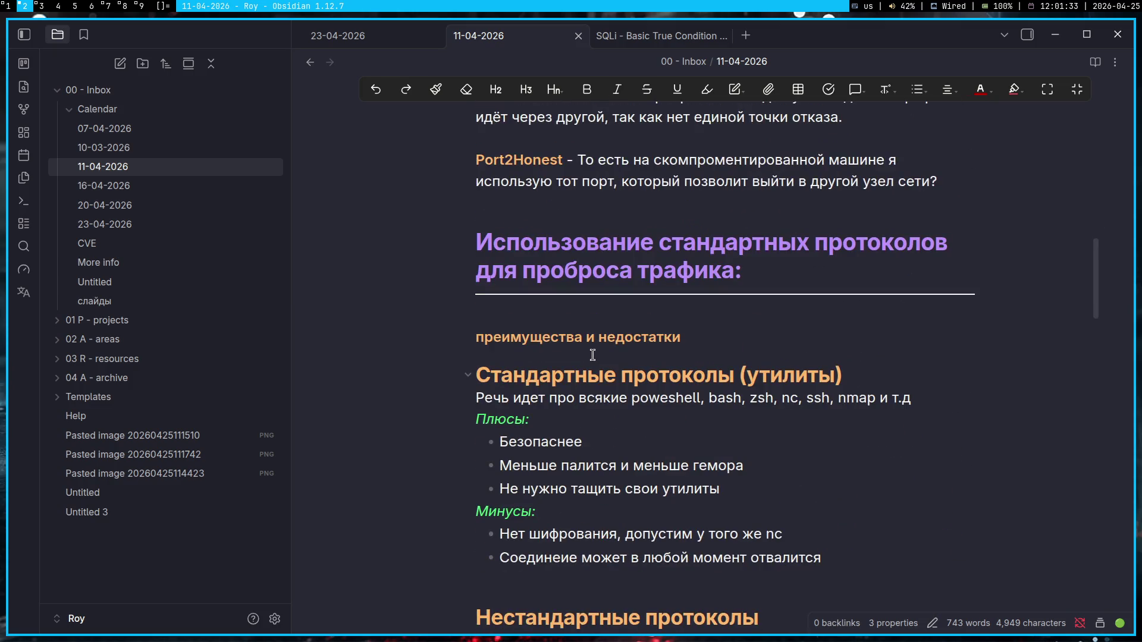
scroll(593, 356, "down", 4)
scroll(591, 356, "up", 8)
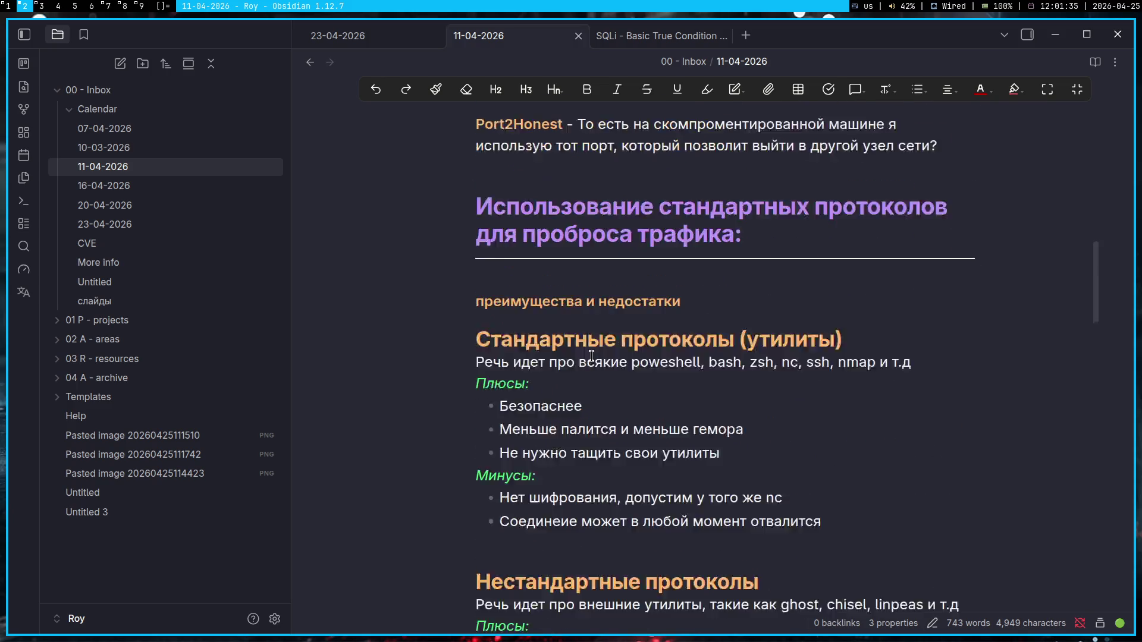
scroll(592, 357, "down", 16)
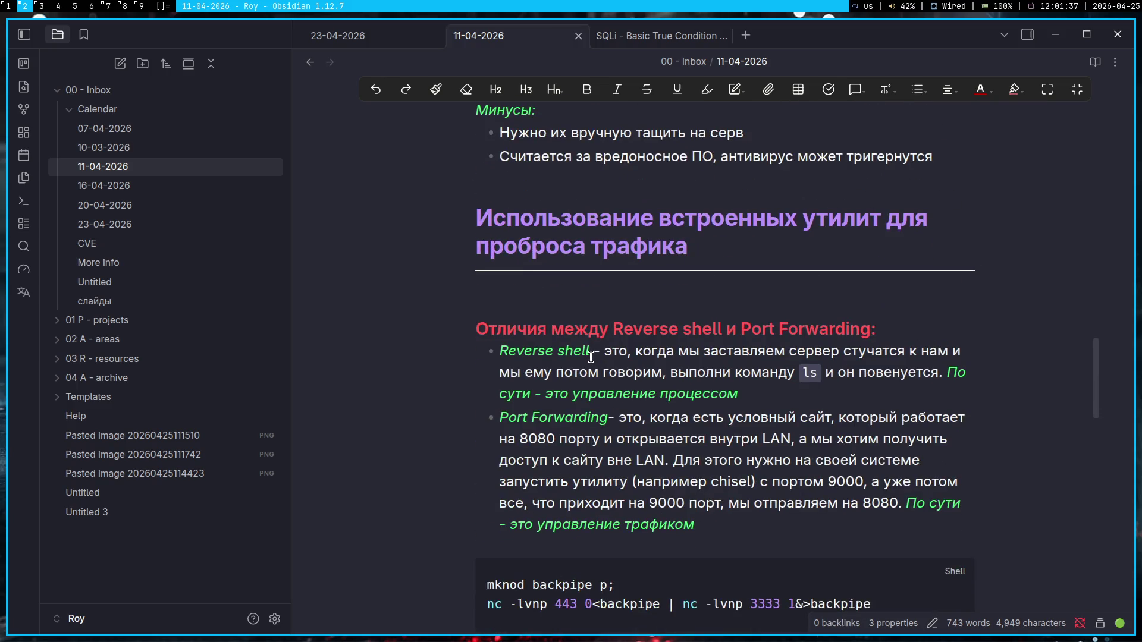
scroll(591, 356, "down", 3)
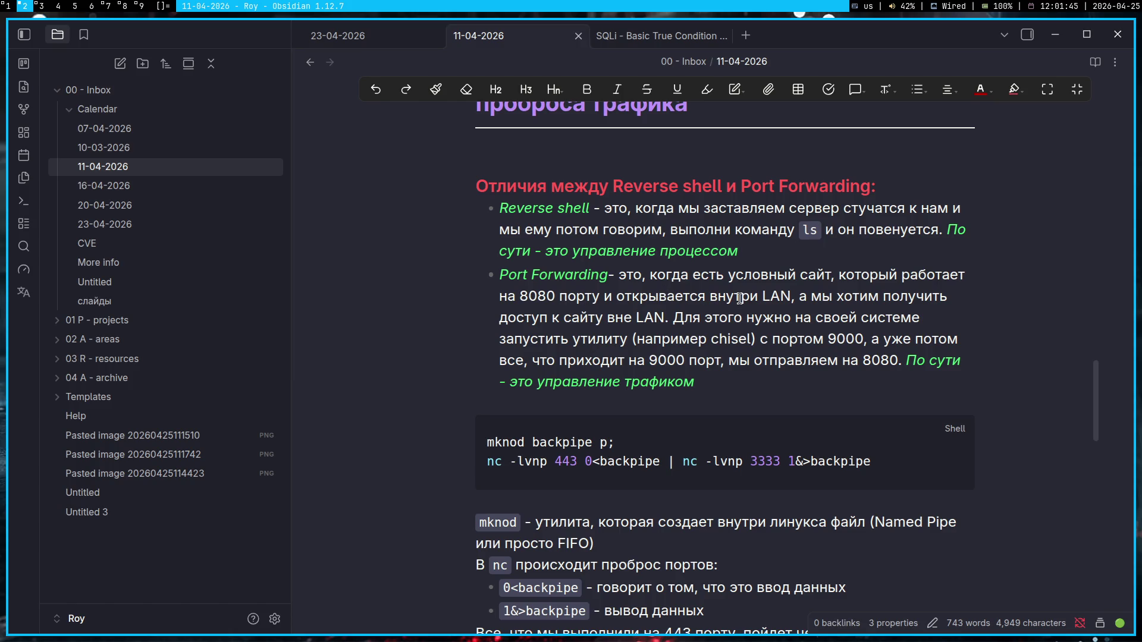
scroll(739, 298, "down", 2)
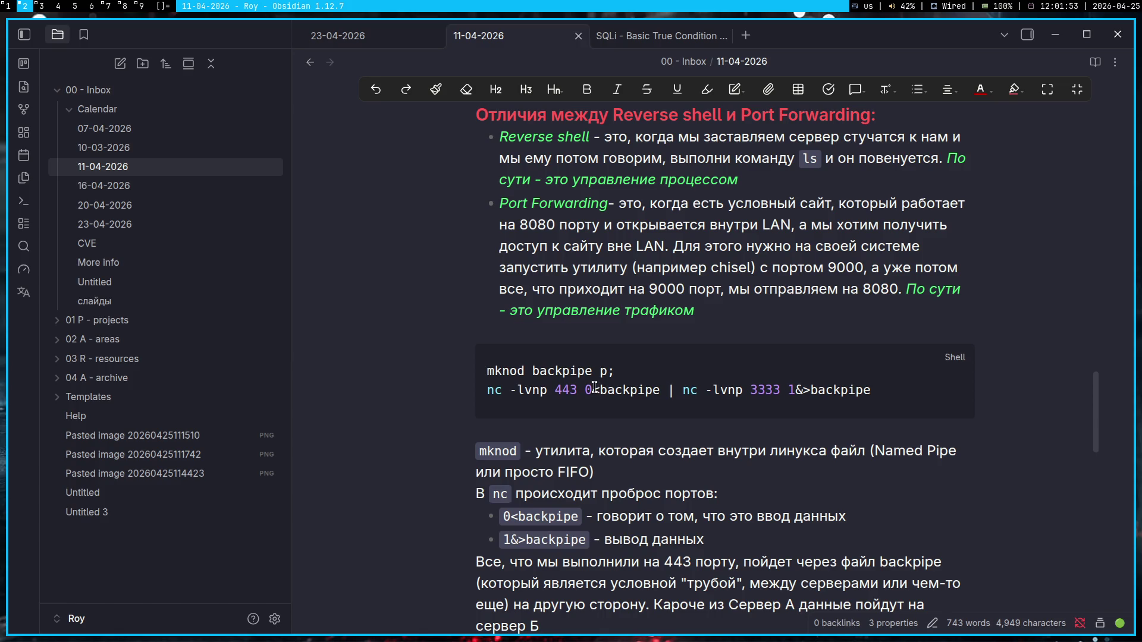
scroll(594, 387, "down", 8)
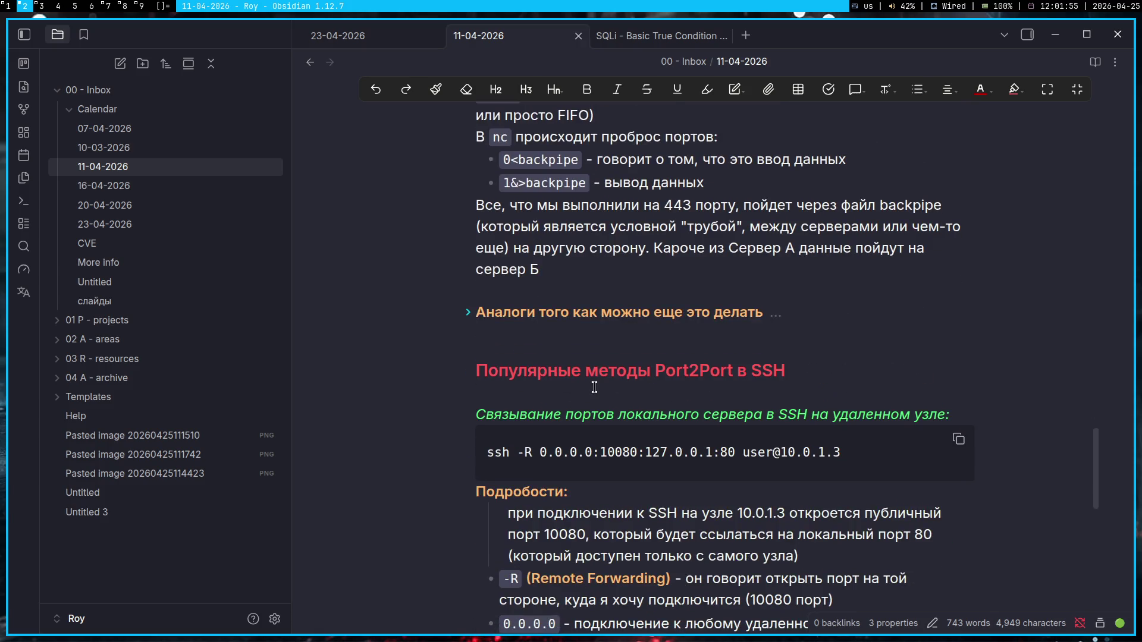
Expand and re-collapse the 'Аналоги того как можно еще это делать' section.
left_click(468, 313)
scroll(469, 314, "up", 5)
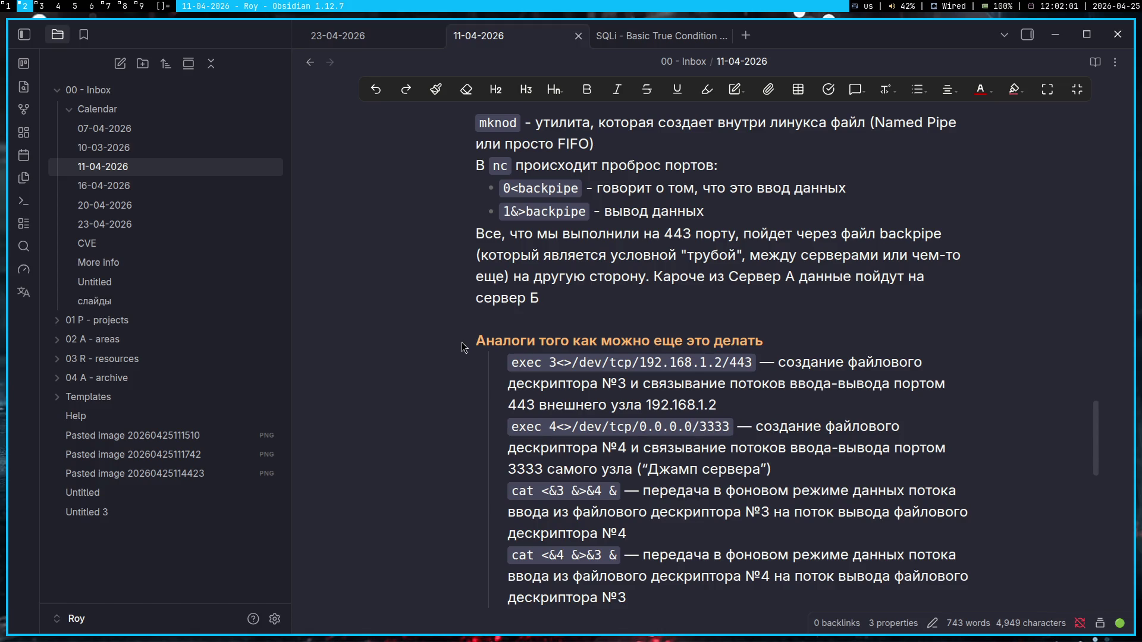
left_click(467, 342)
scroll(569, 399, "down", 4)
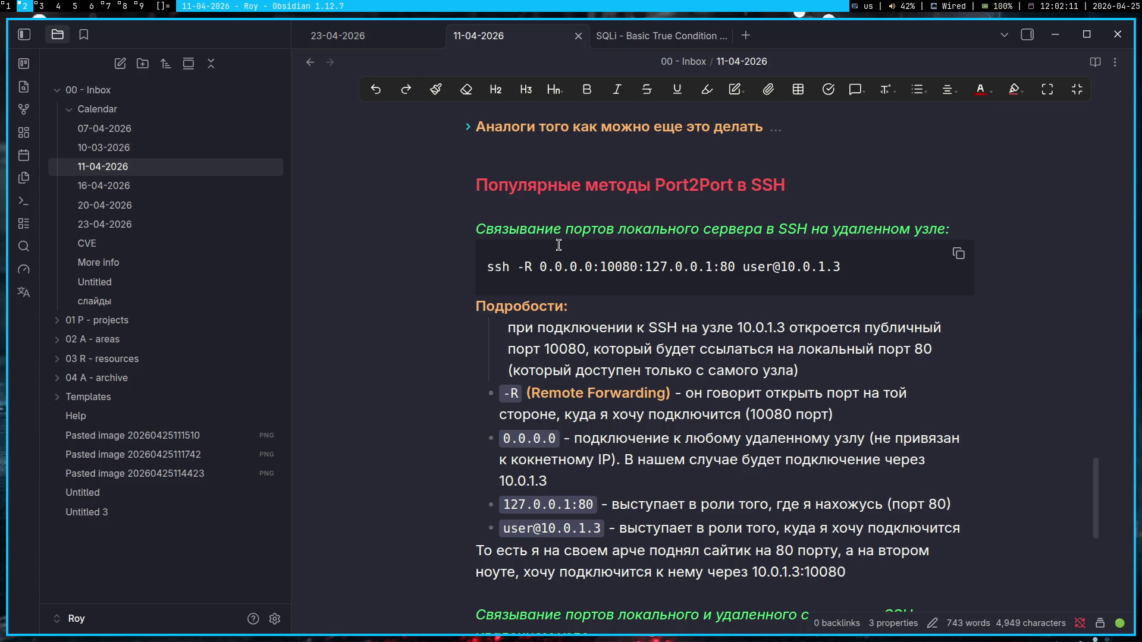
left_click(109, 6)
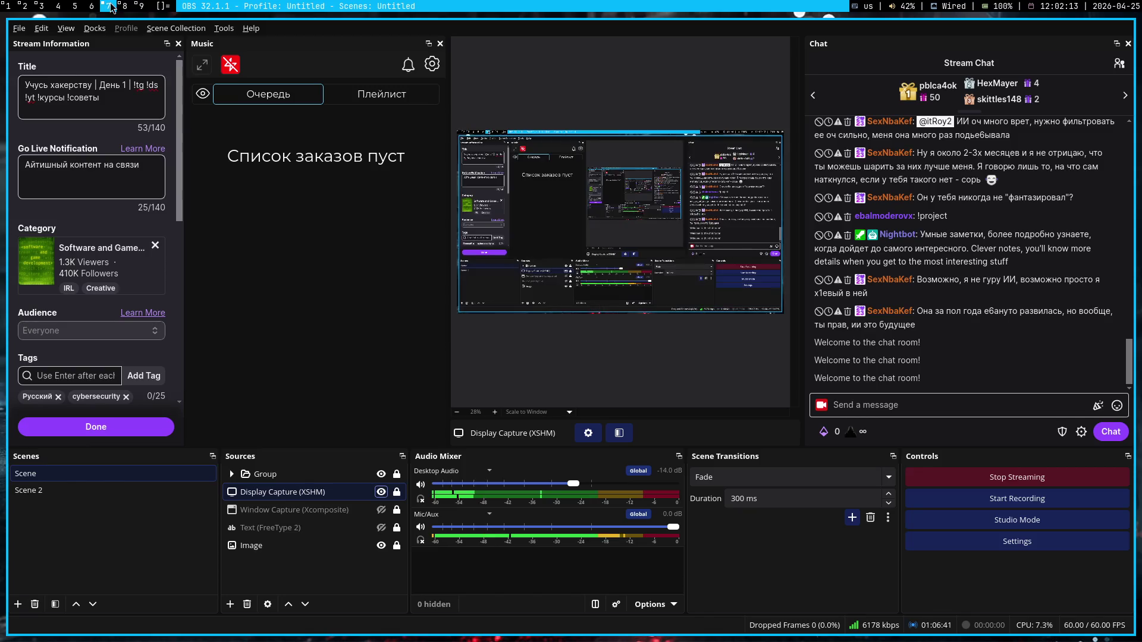
Hide the Display Capture (XSHM) source so the stream shows the full-frame placeholder image.
left_click(380, 493)
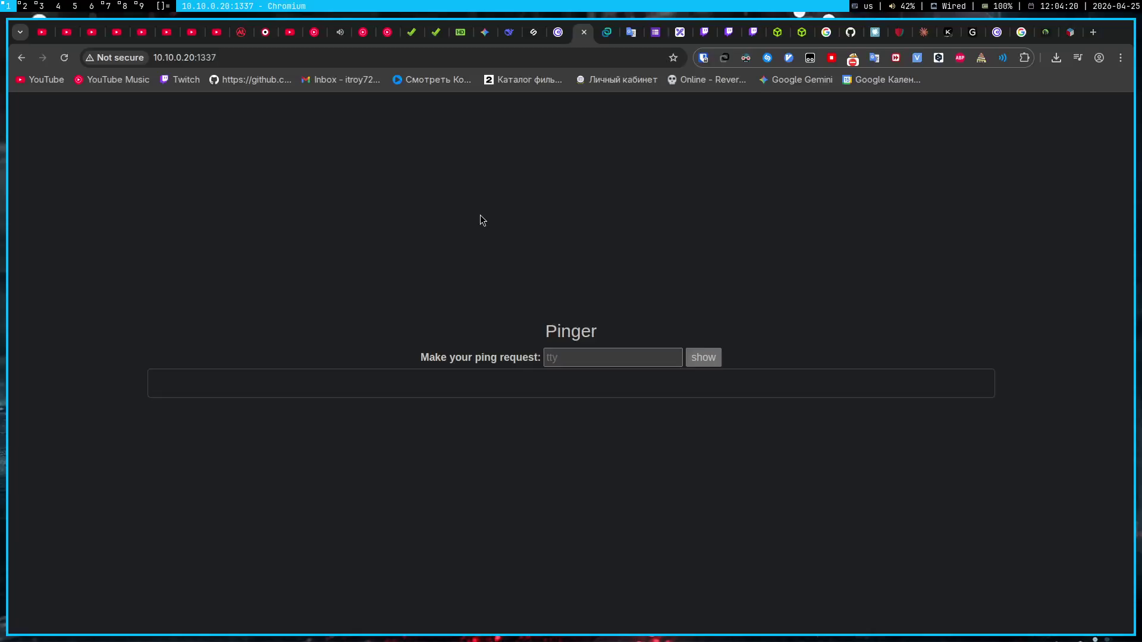
Launch Burp Suite Community Edition from the application launcher on empty workspace 4.
key("super+4")
key("super+d")
type("word")
key("Return")
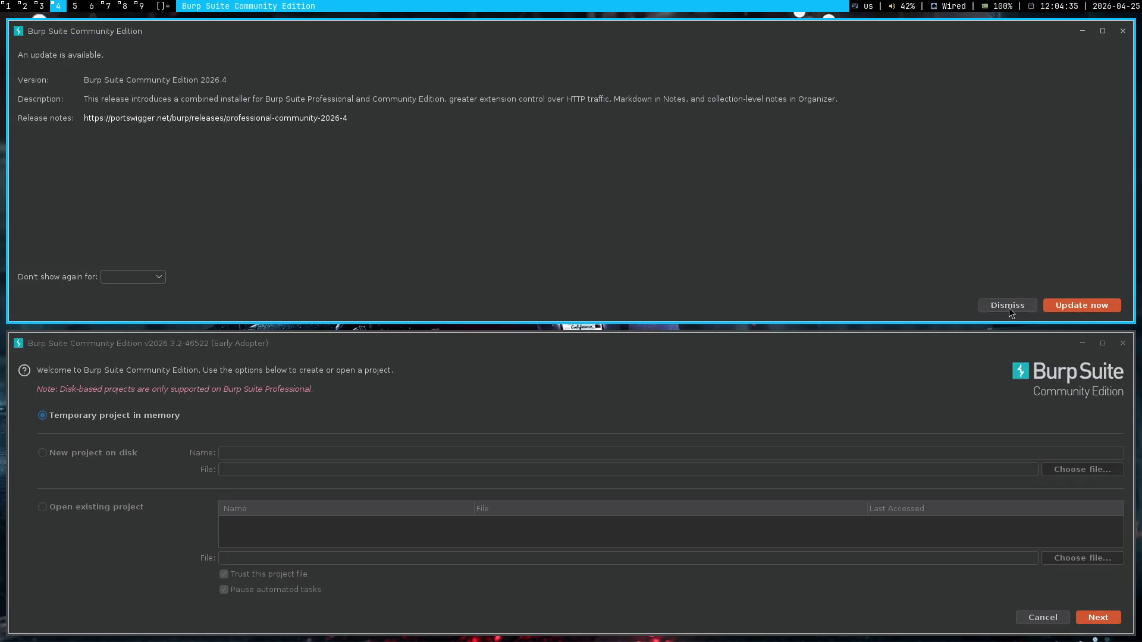
Dismiss the update notice and start a temporary project with default settings.
left_click(1009, 308)
left_click(1094, 620)
left_click(1092, 623)
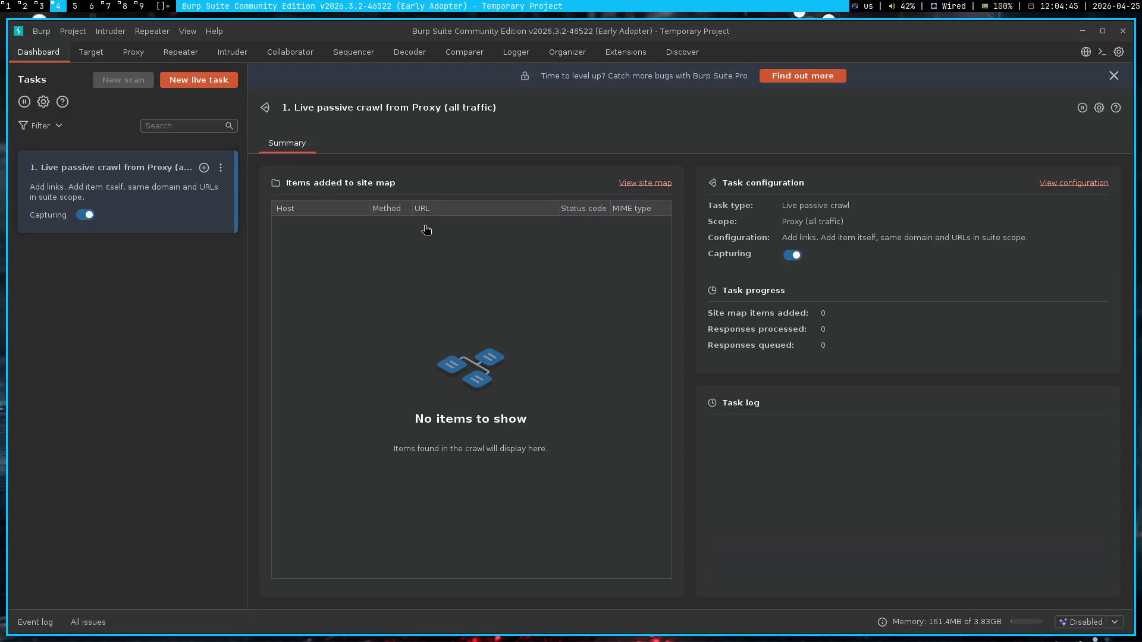
Open Proxy > HTTP history and launch Burp's built-in Chromium, closing the extra blank window.
left_click(133, 52)
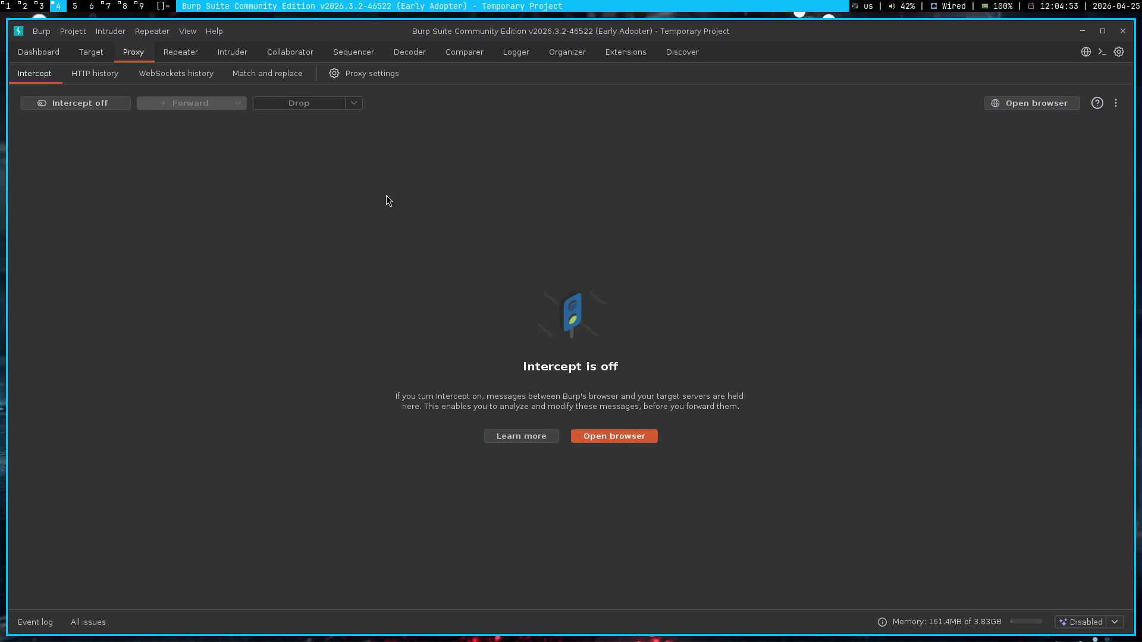
left_click(84, 74)
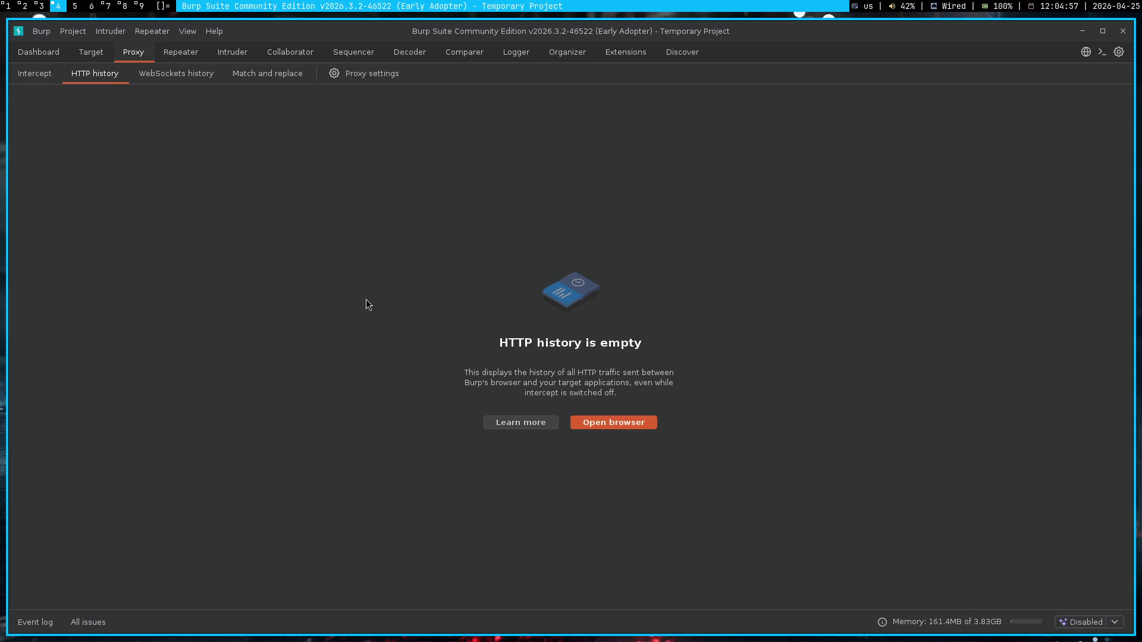
left_click(615, 420)
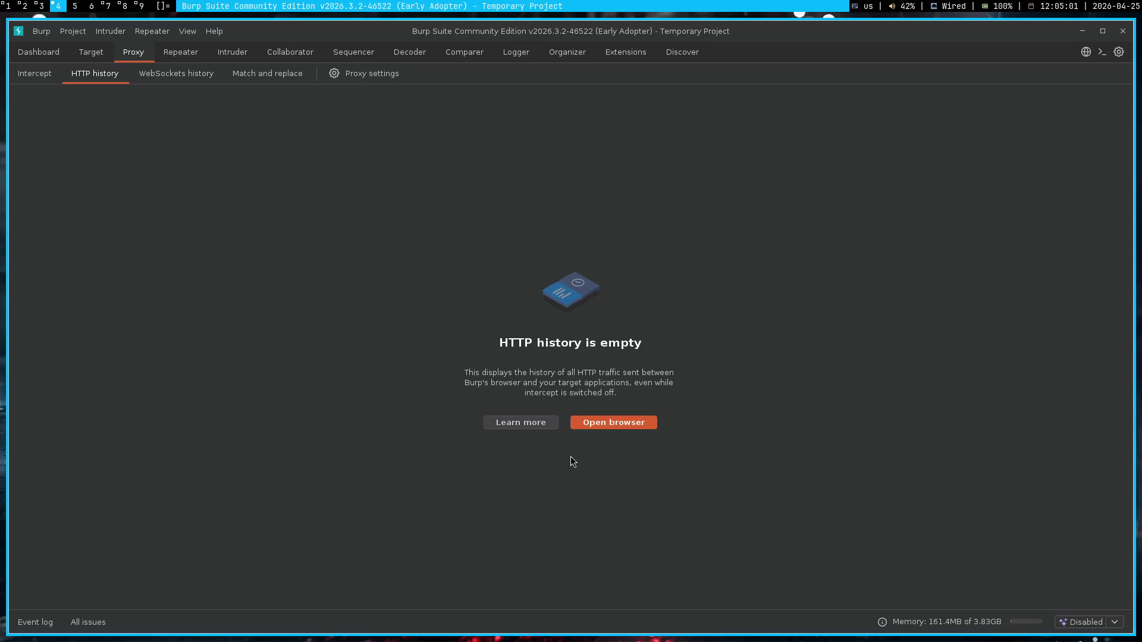
key("super+5")
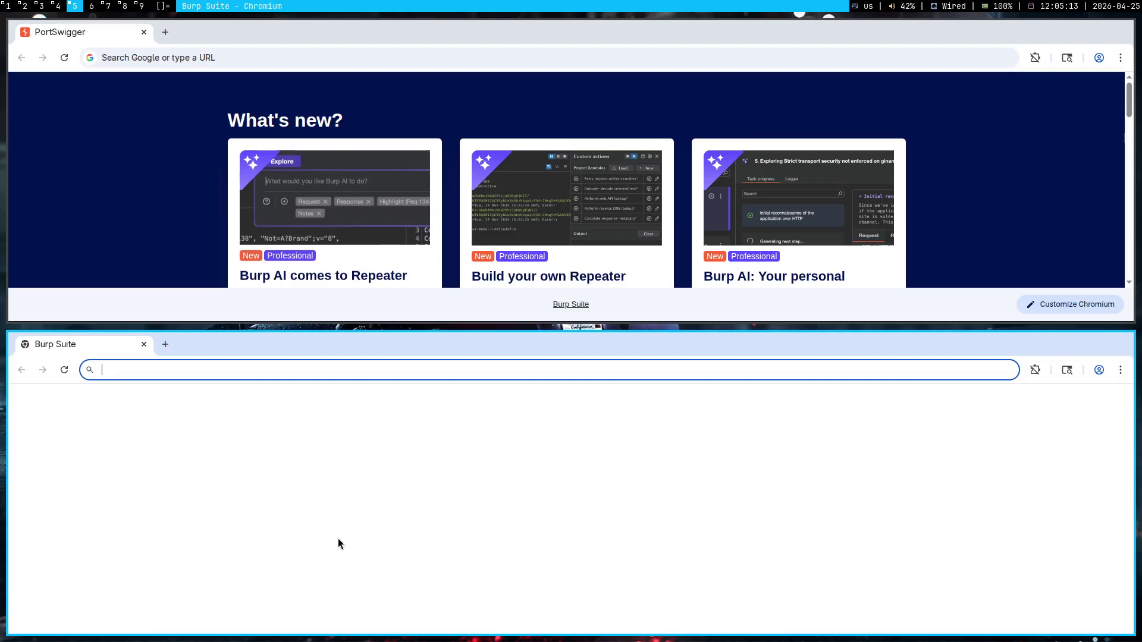
key("ctrl+w")
key("super+1")
left_click(436, 54)
key("ctrl+c")
key("super+5")
key("ctrl+v")
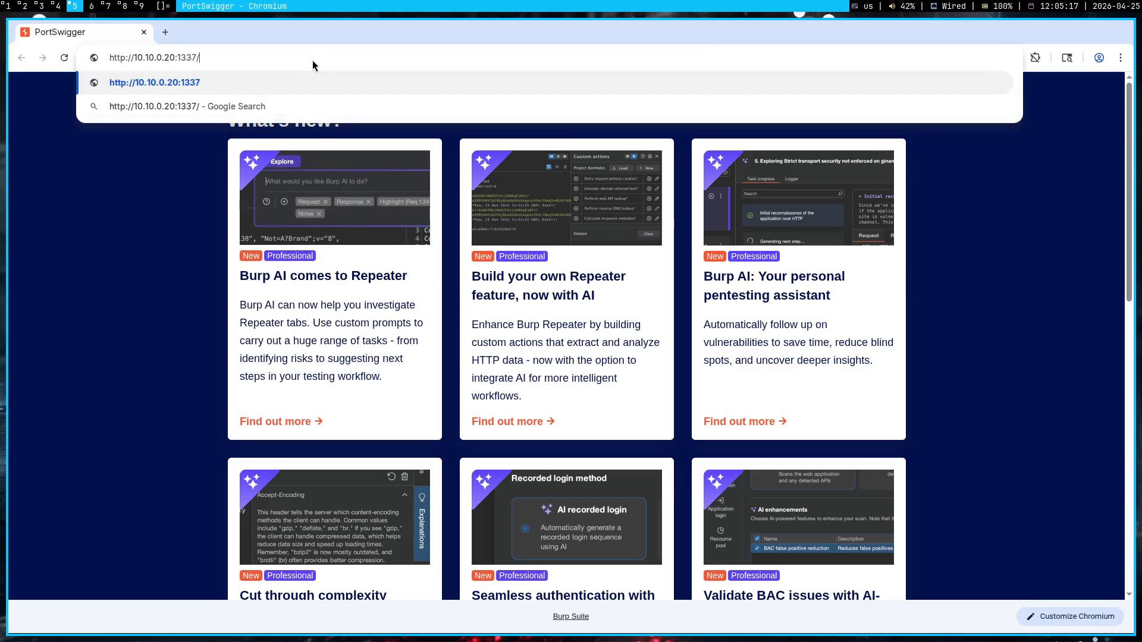
key("Return")
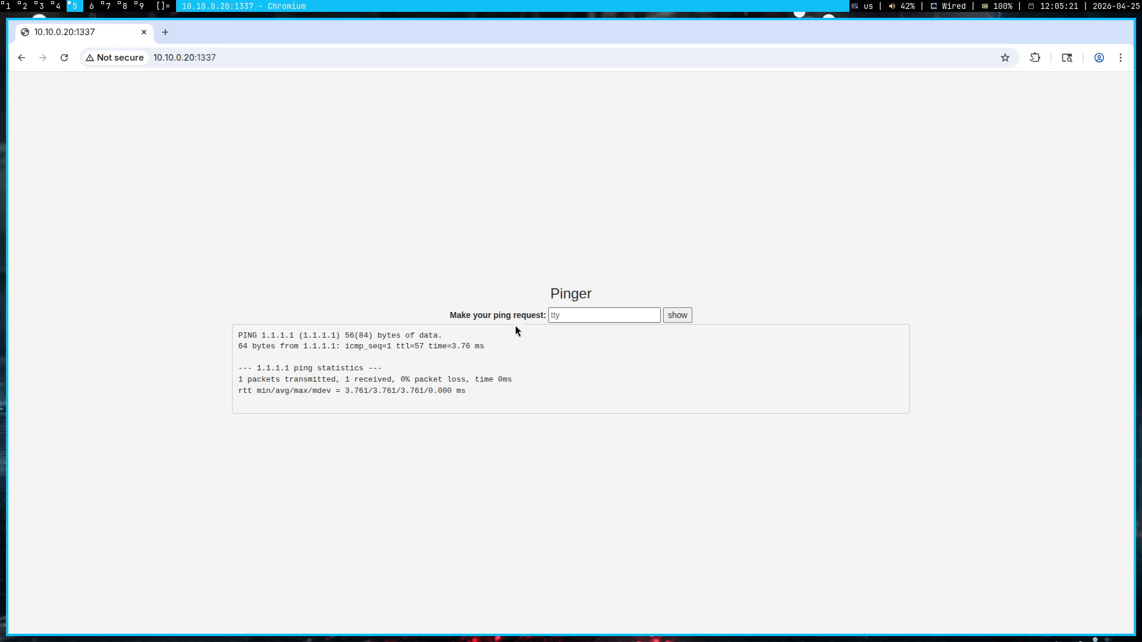
Submit 'test' and then 'whoami' as ping targets, going back after each.
left_click(556, 314)
type("test")
key("Return")
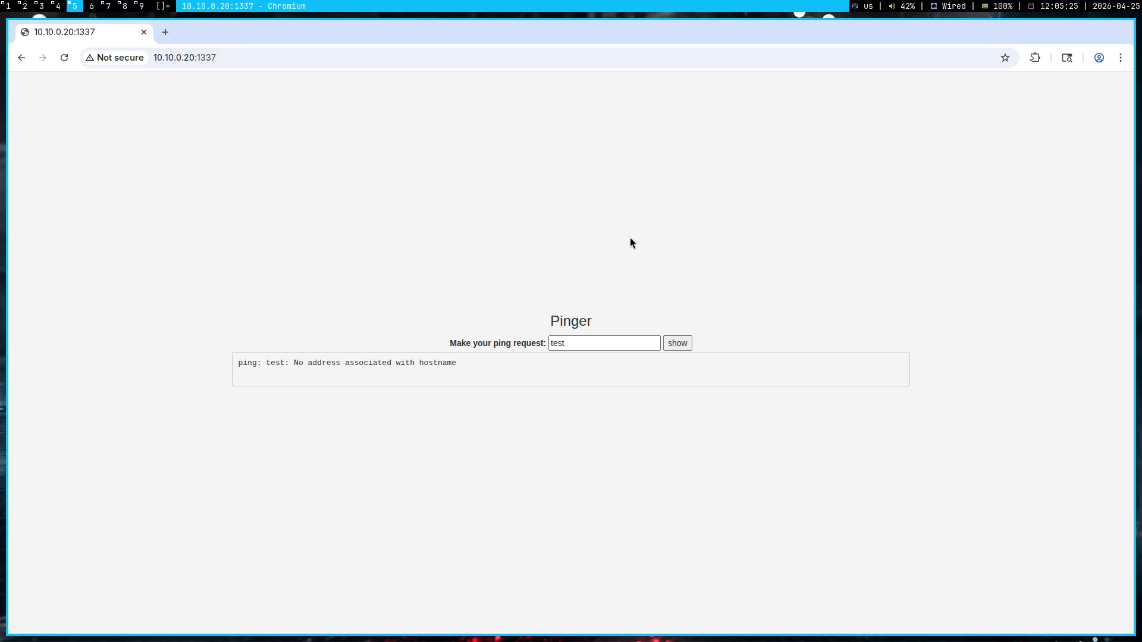
left_click(22, 58)
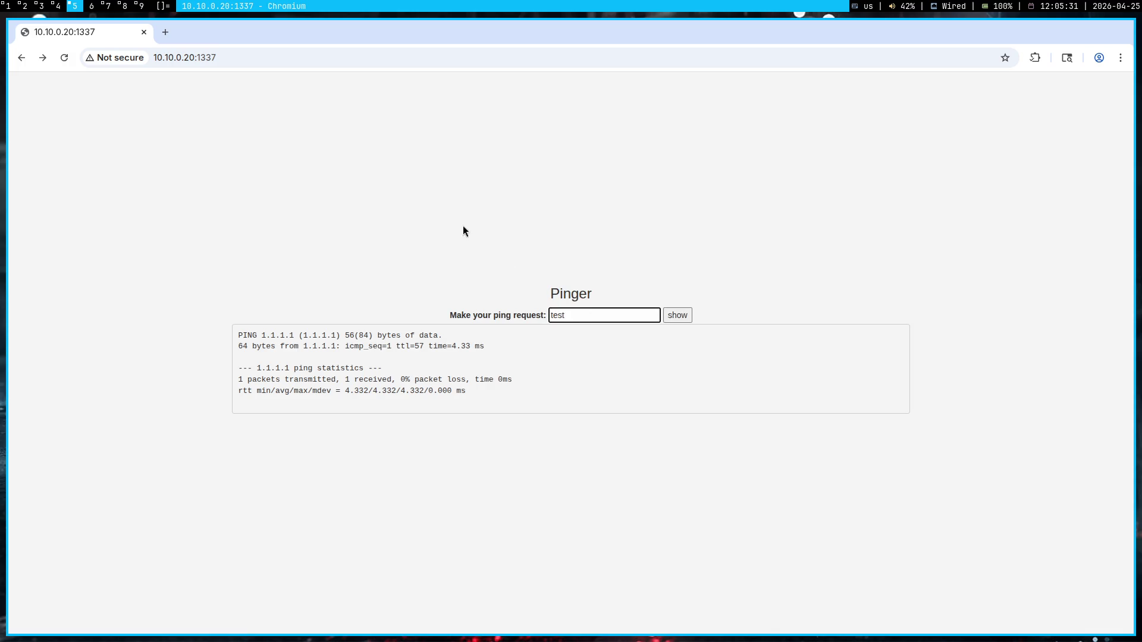
key("ctrl+a")
type("whoami")
key("Return")
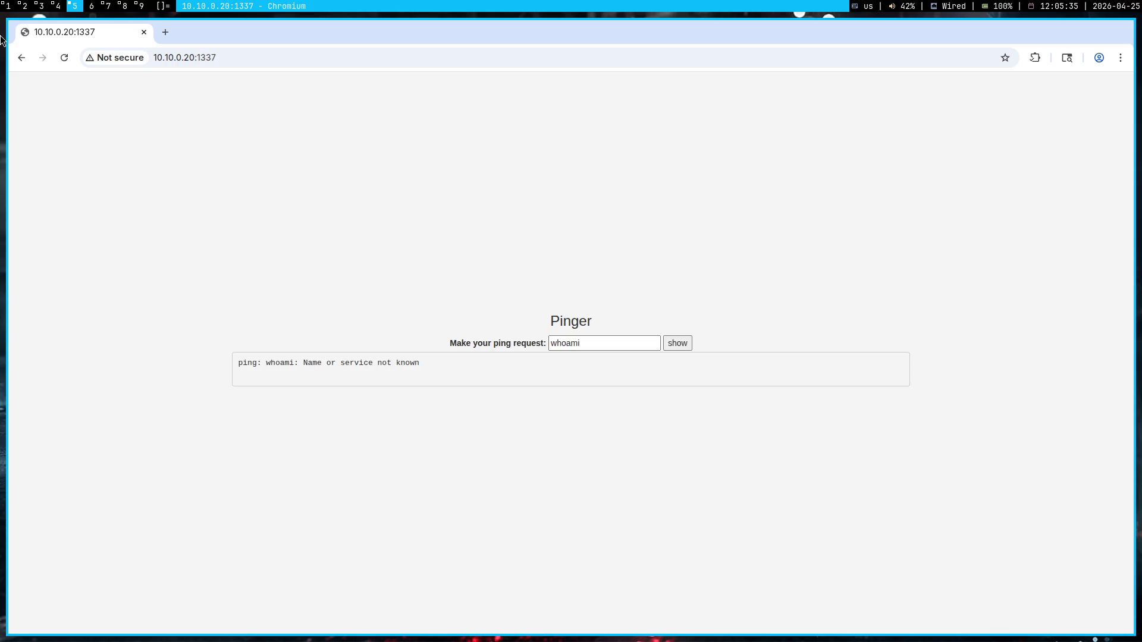
left_click(21, 57)
left_click(63, 11)
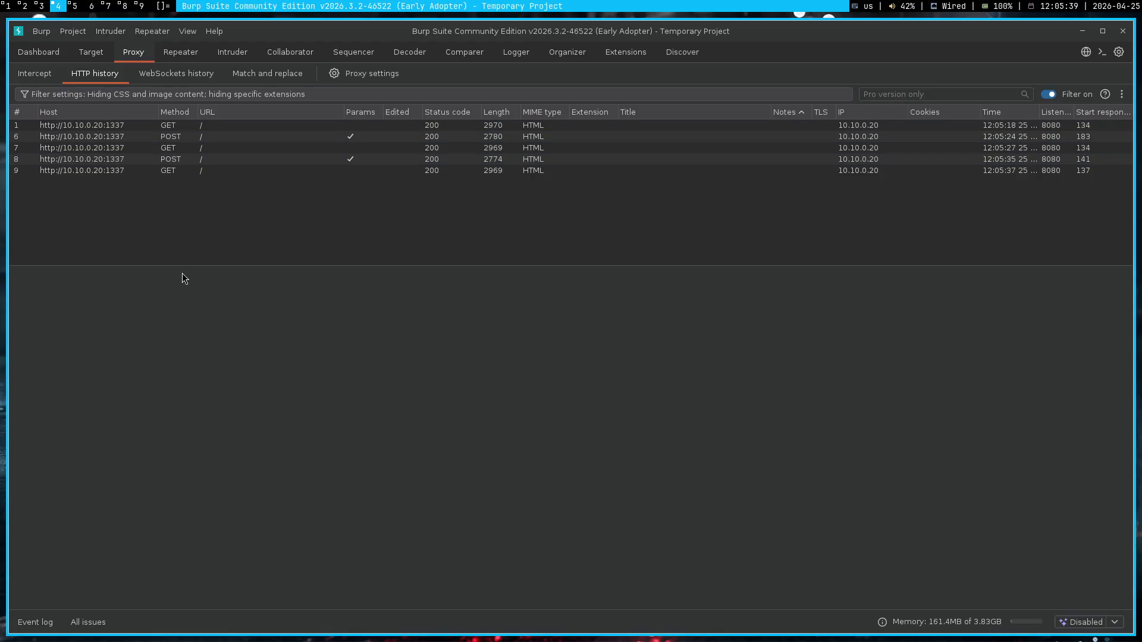
Enlarge the history panes and send the latest GET request to Repeater.
left_click_drag(171, 265, 181, 355)
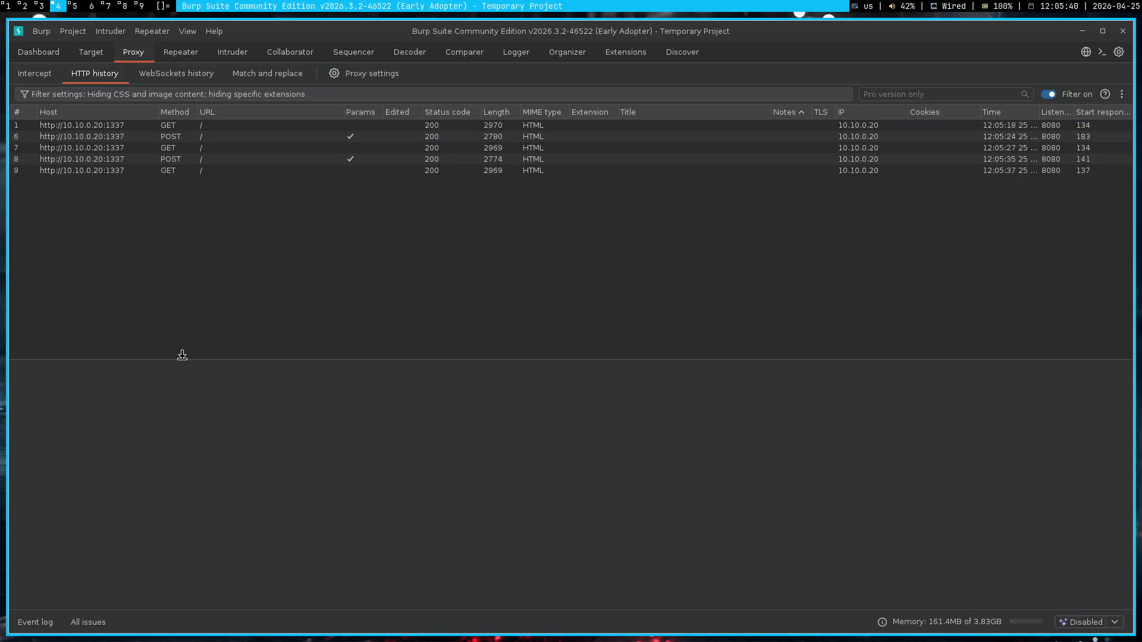
left_click(252, 170)
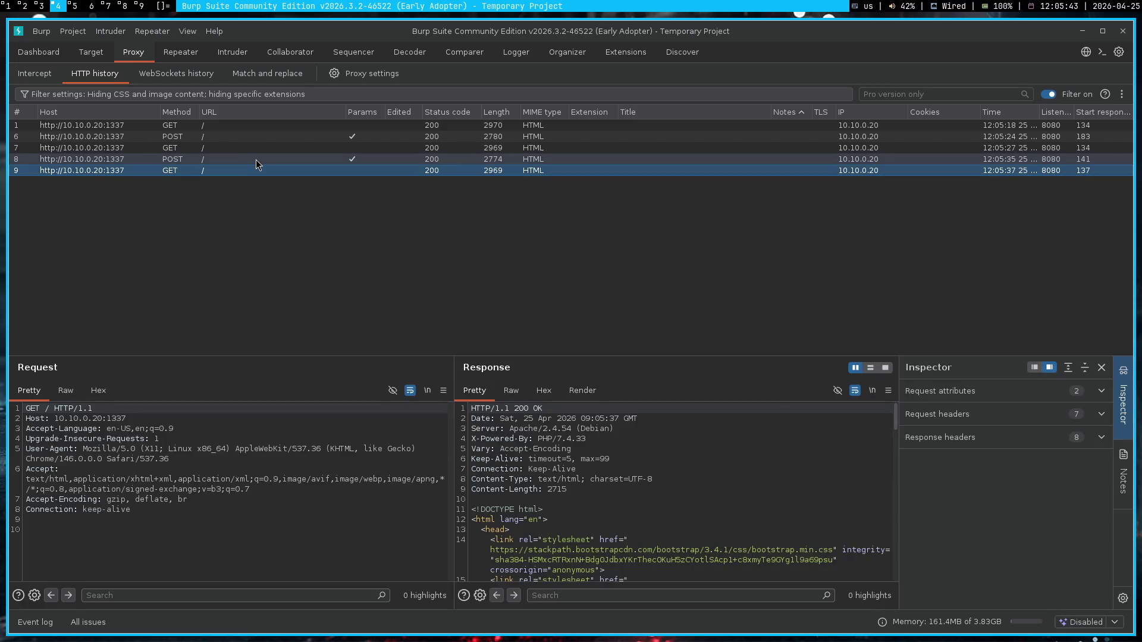
left_click_drag(351, 355, 354, 242)
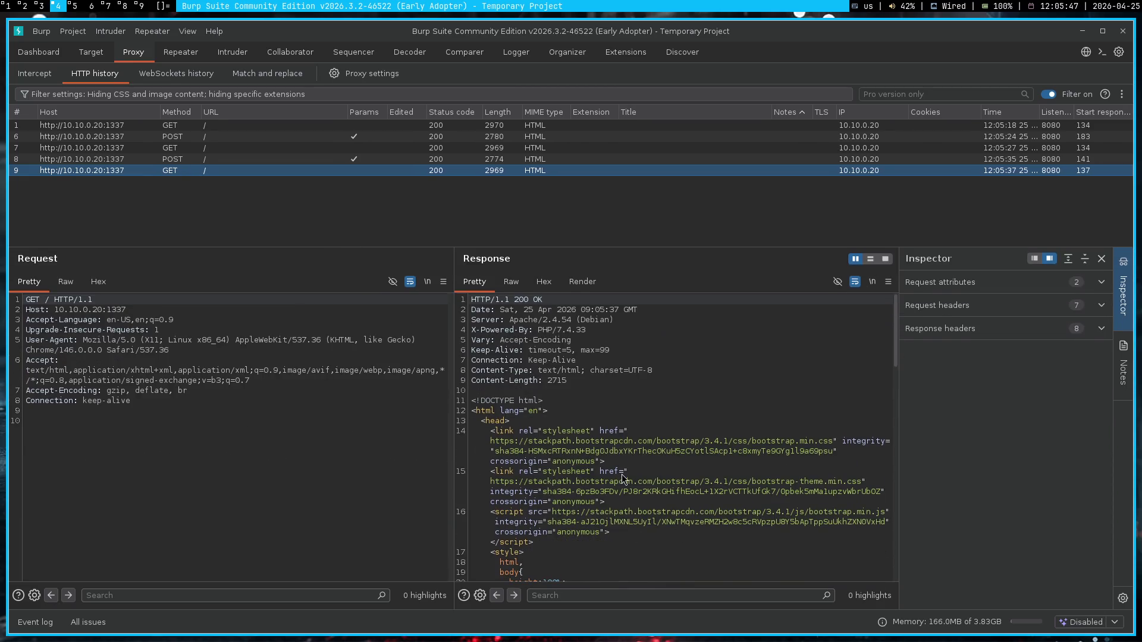
scroll(617, 448, "down", 5)
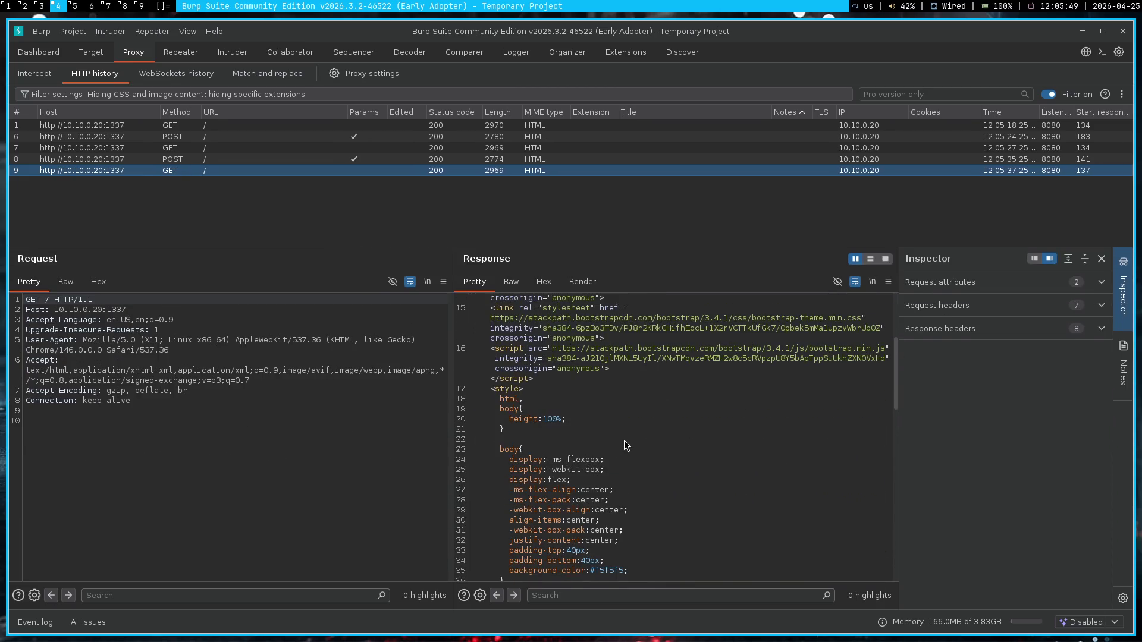
left_click(320, 156)
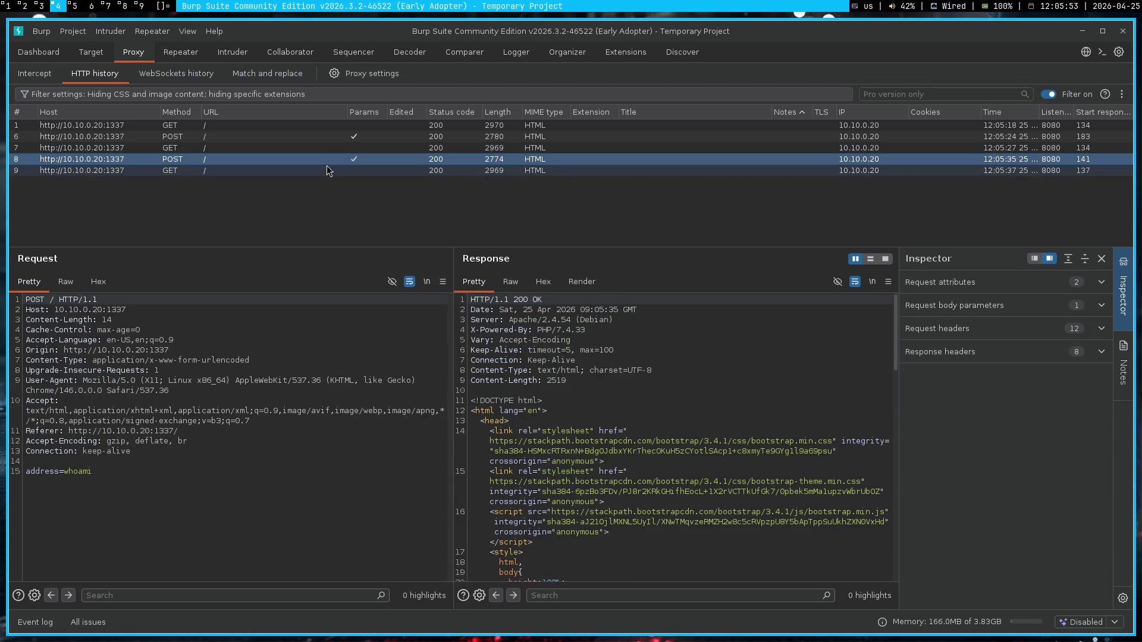
left_click(326, 171)
right_click(329, 171)
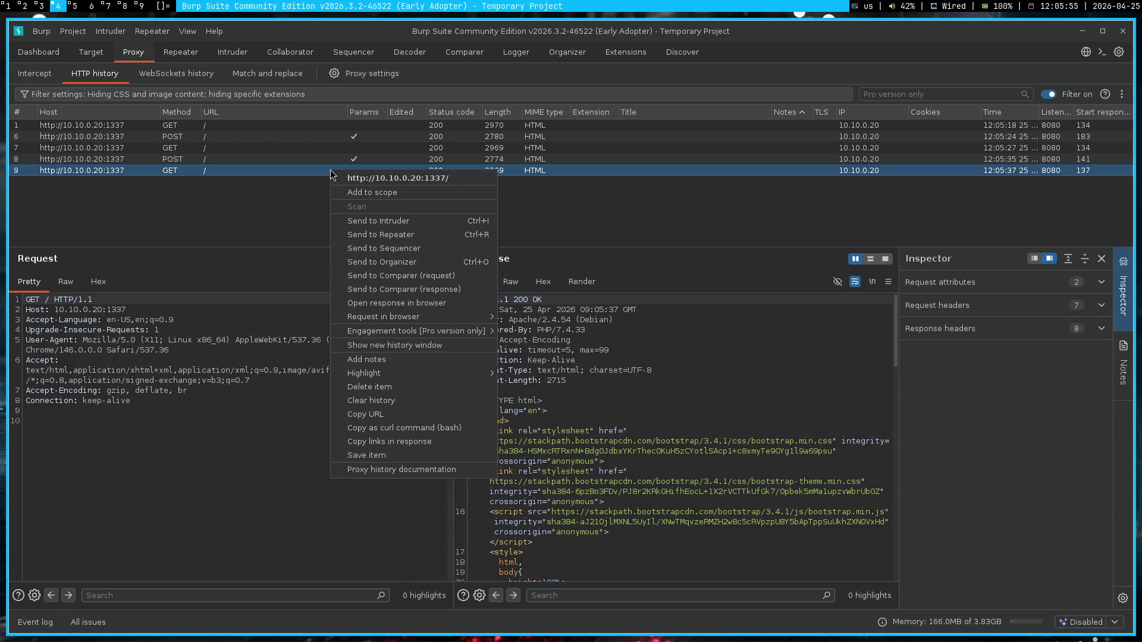
left_click(396, 235)
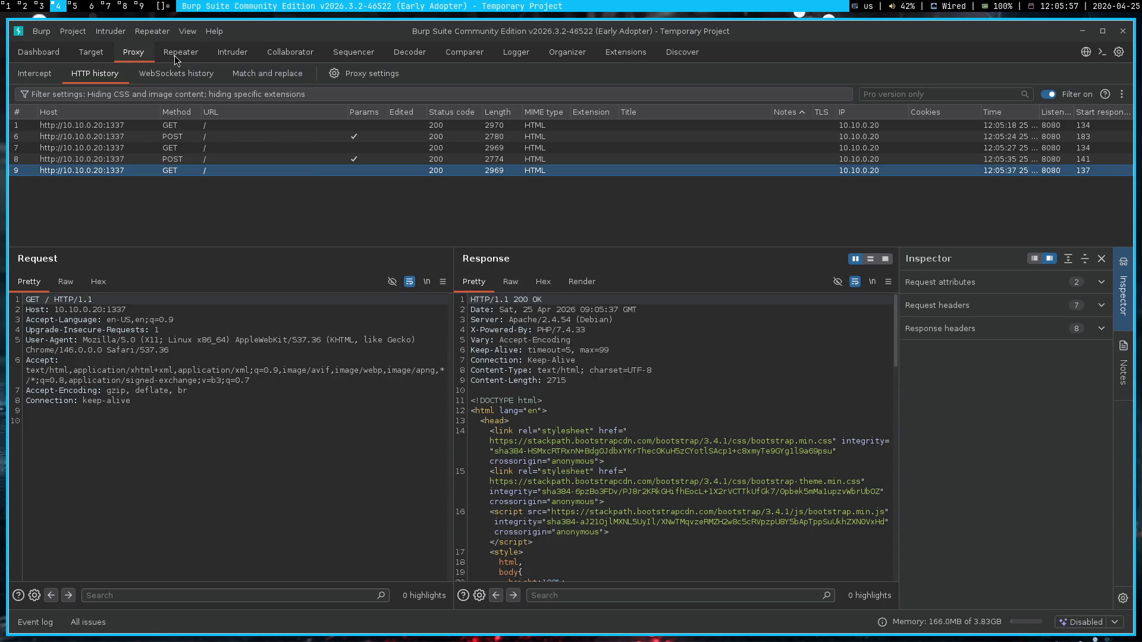
Send the address=whoami POST request to Repeater and view it there.
left_click(274, 159)
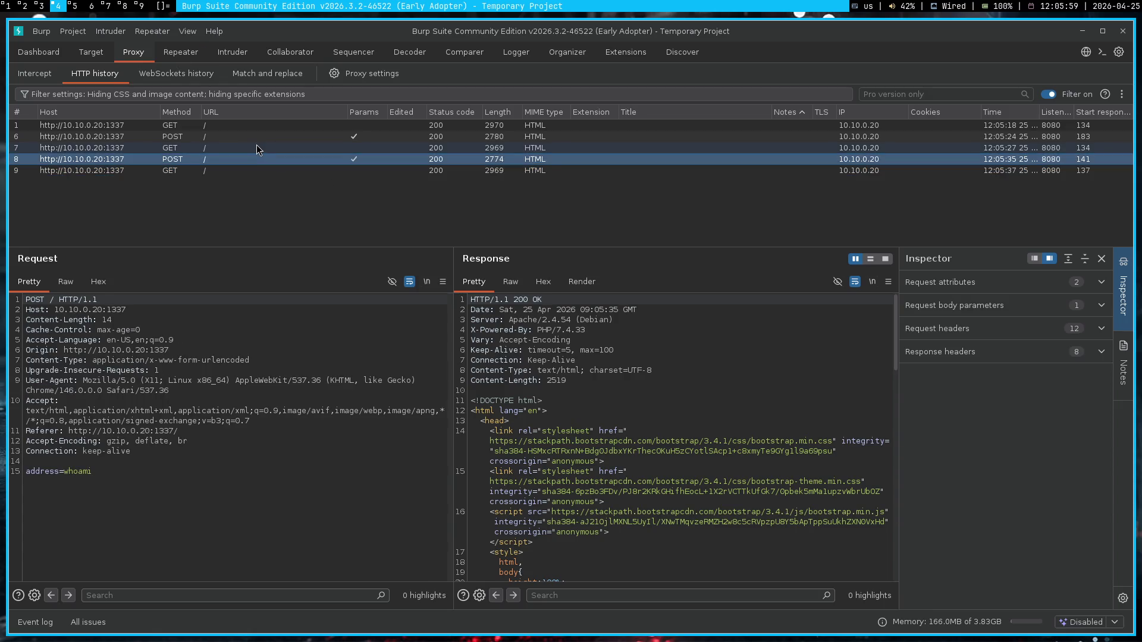
left_click(256, 147)
left_click(256, 160)
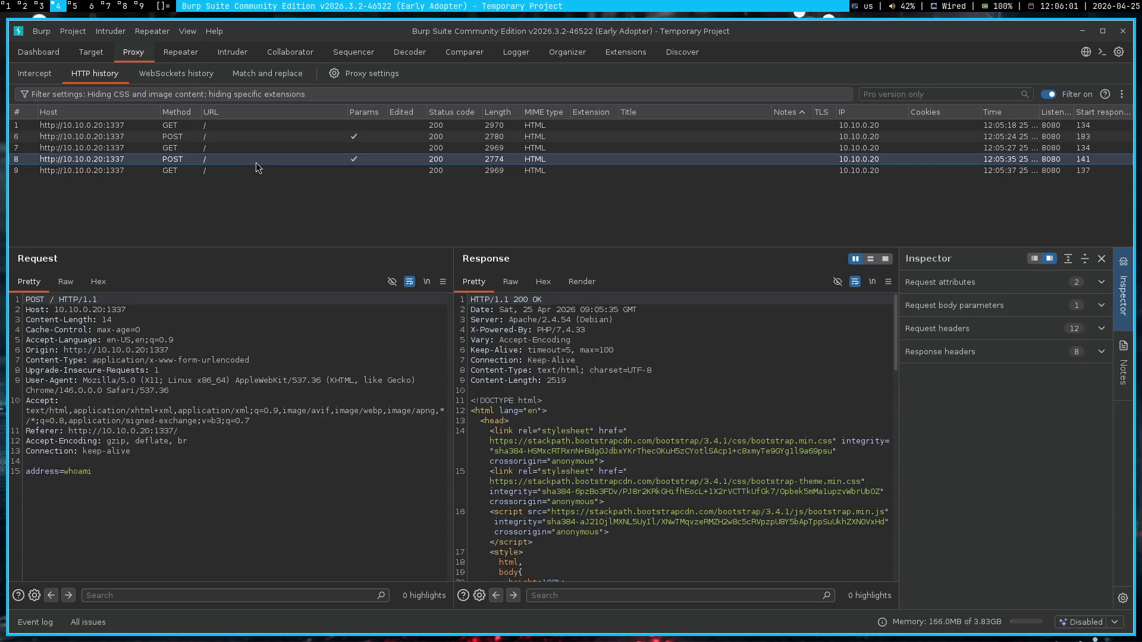
right_click(256, 163)
left_click(260, 156)
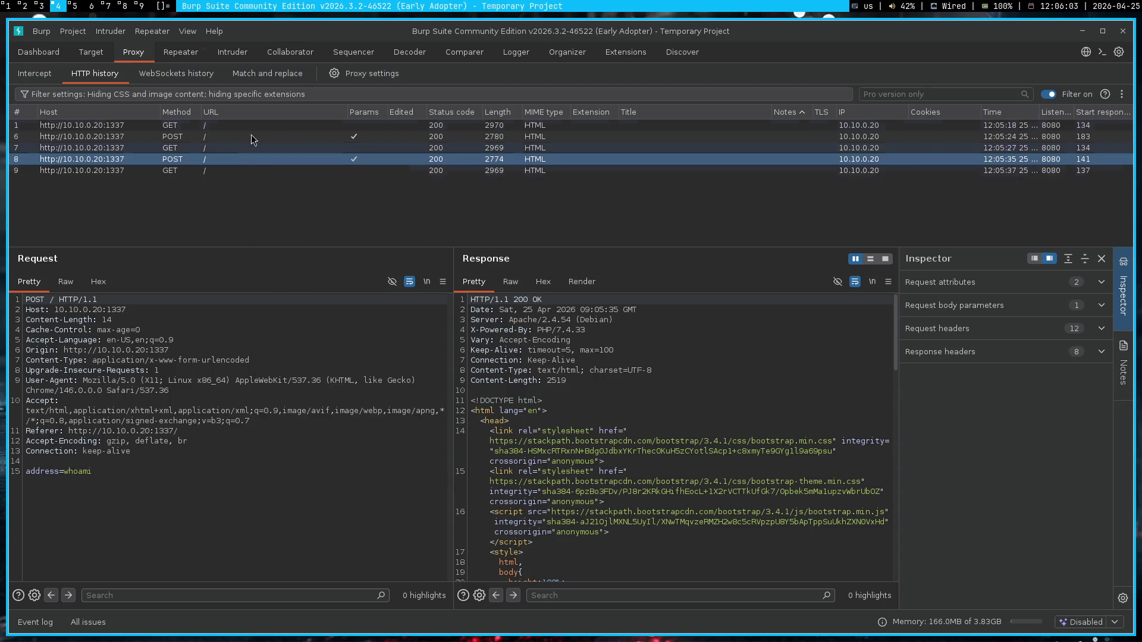
left_click(181, 51)
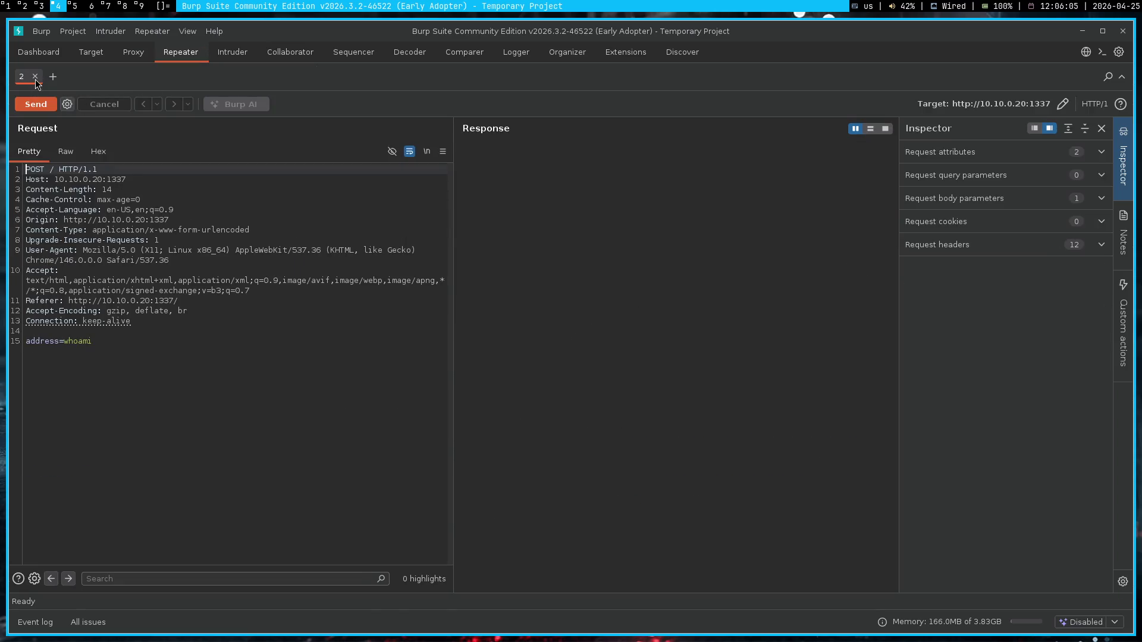
Resend the POST request, replace address=whoami with '1'='1, and send it again for 200 OK.
left_click(40, 107)
left_click_drag(92, 341, 88, 342)
double_click(77, 341)
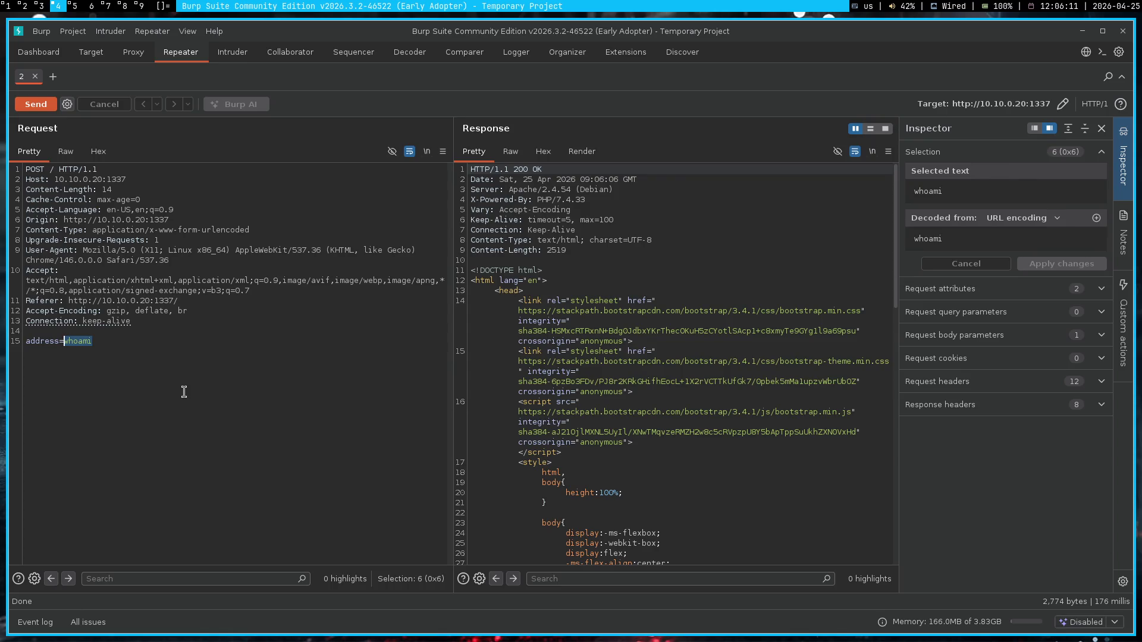
type("1")
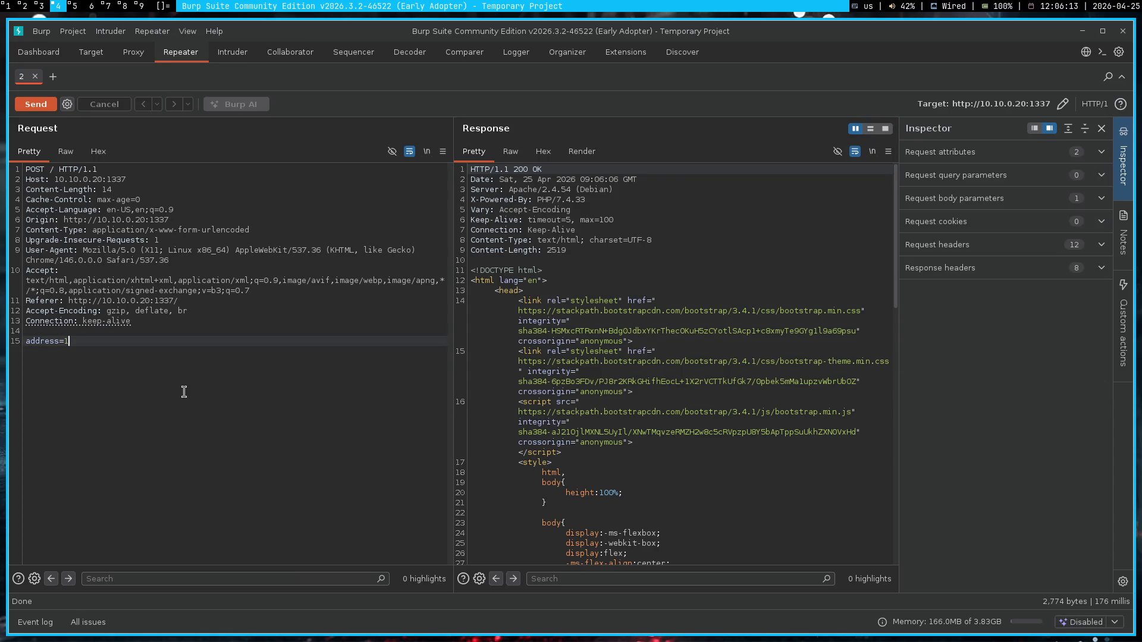
type("'")
type("'=")
type("'1")
left_click(41, 104)
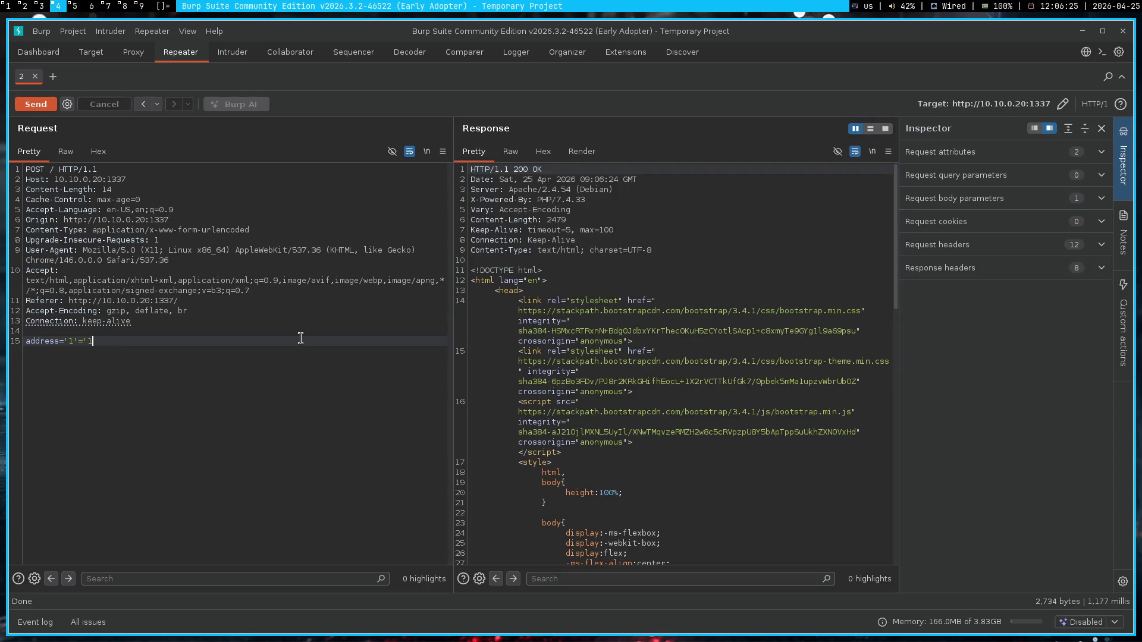
key("super+Left")
key("super+Left")
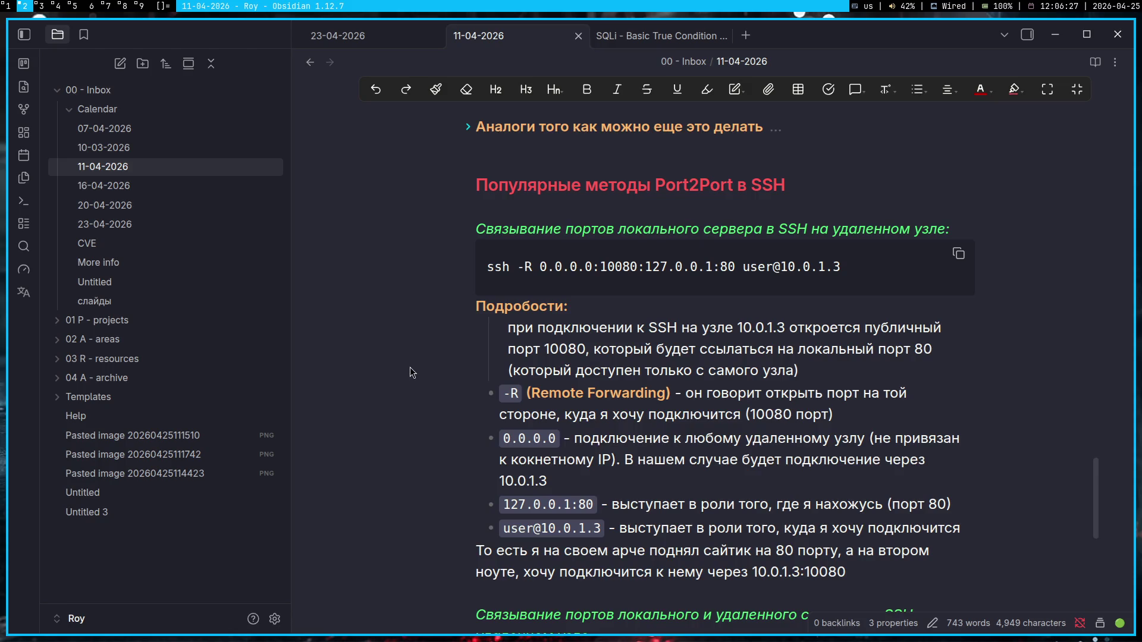
left_click(666, 36)
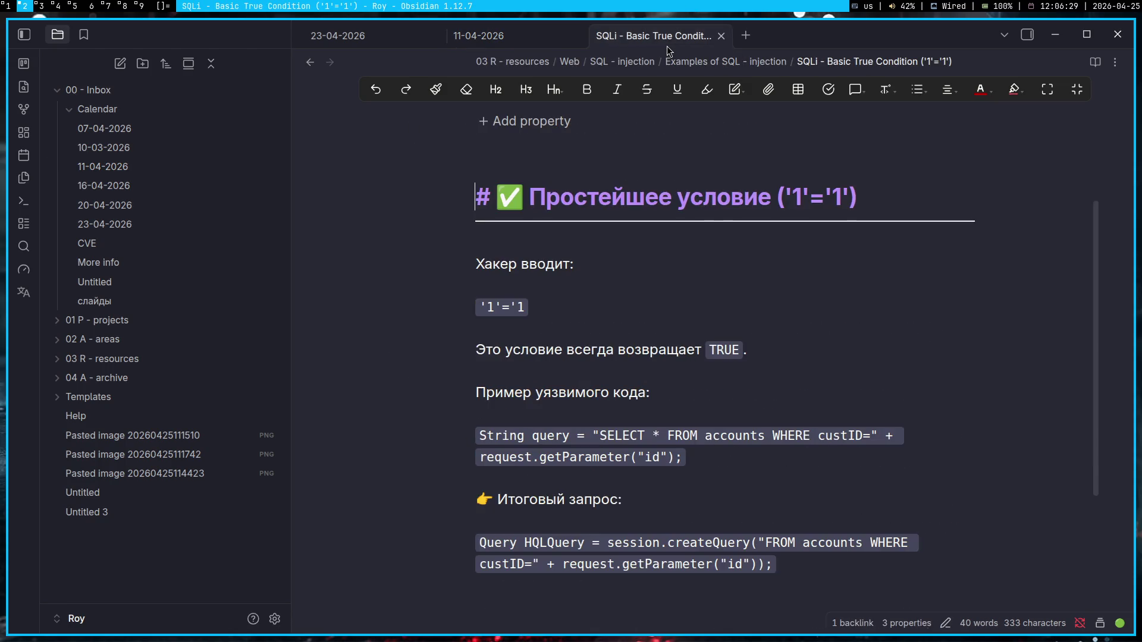
key("super+Right")
key("super+Left")
key("super+Right")
key("super+Left")
key("super+Left")
key("super+4")
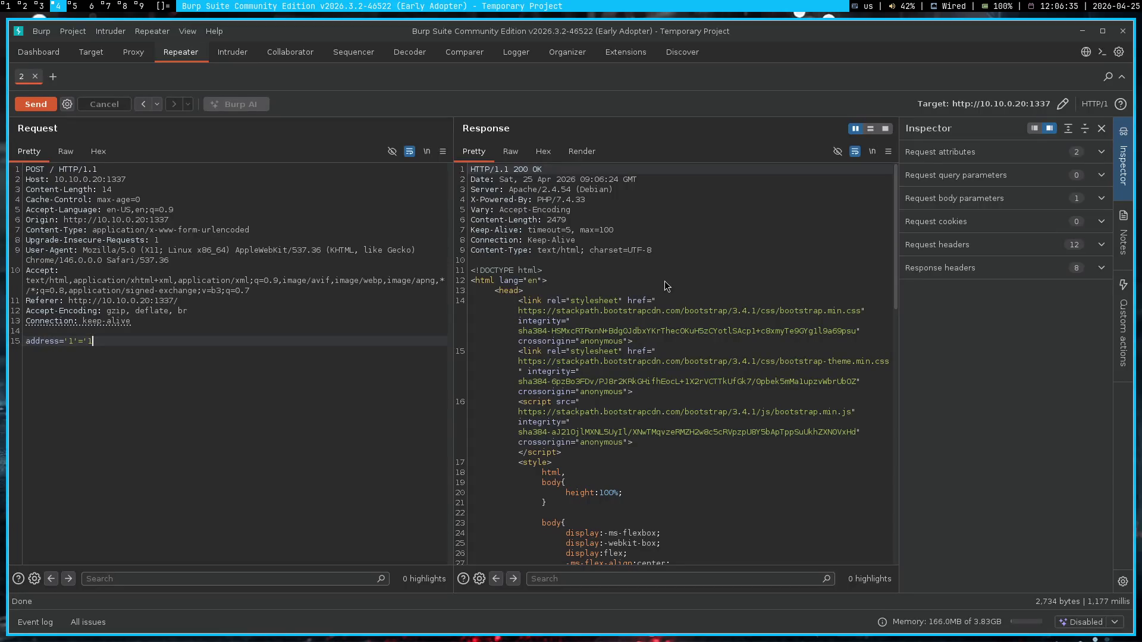
key("super+Left")
key("super+Left")
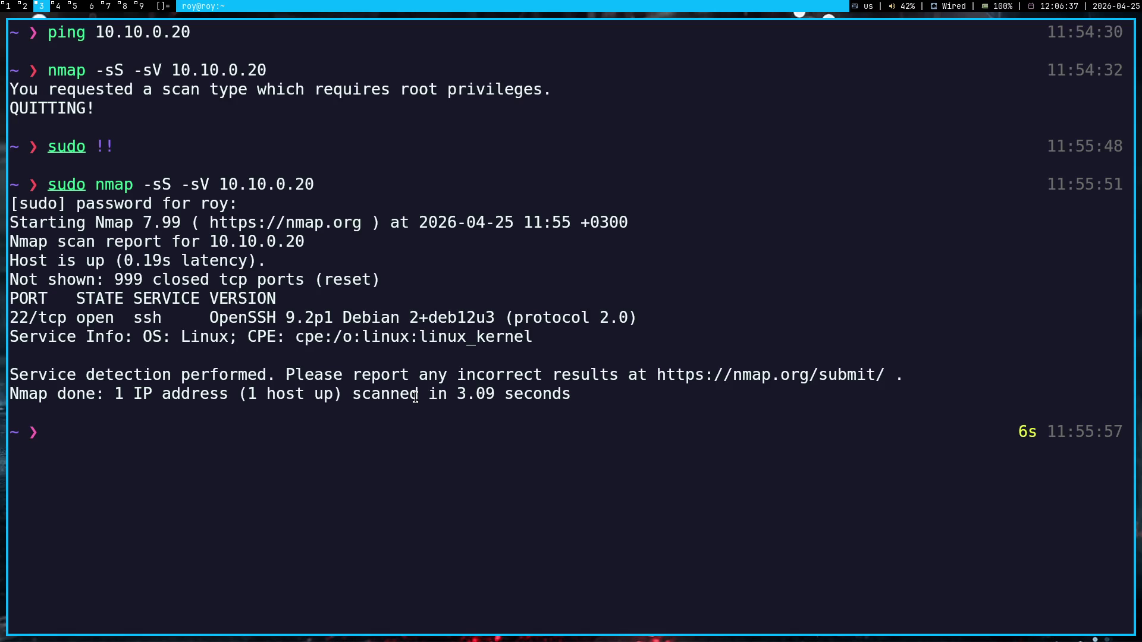
Bring Burp Suite's Repeater back with the address='1'='1' request and its 200 OK response.
key("super+4")
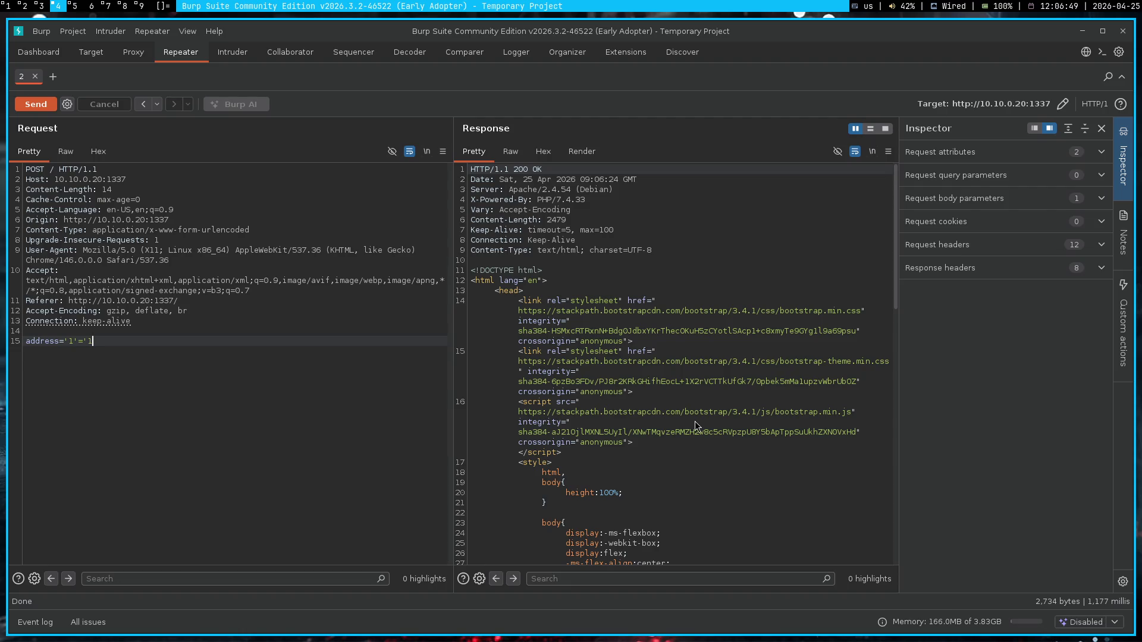
Scroll through the Pinger response HTML, then bring up the CyberED Network pivoting task tab in Chromium.
scroll(695, 421, "down", 8)
scroll(803, 463, "down", 10)
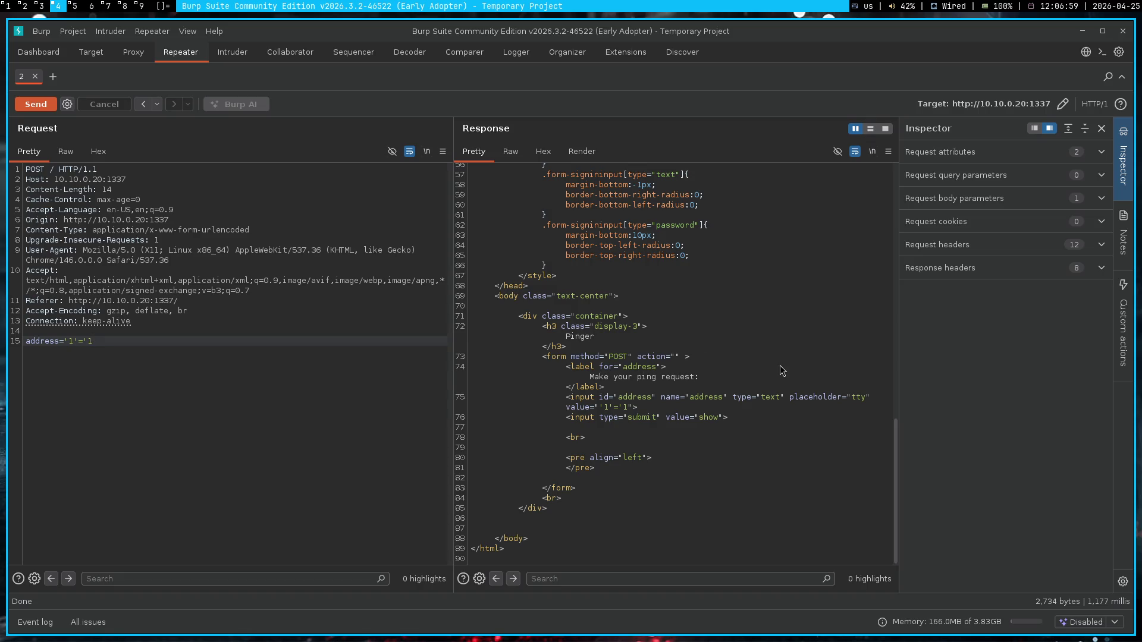
scroll(780, 365, "up", 10)
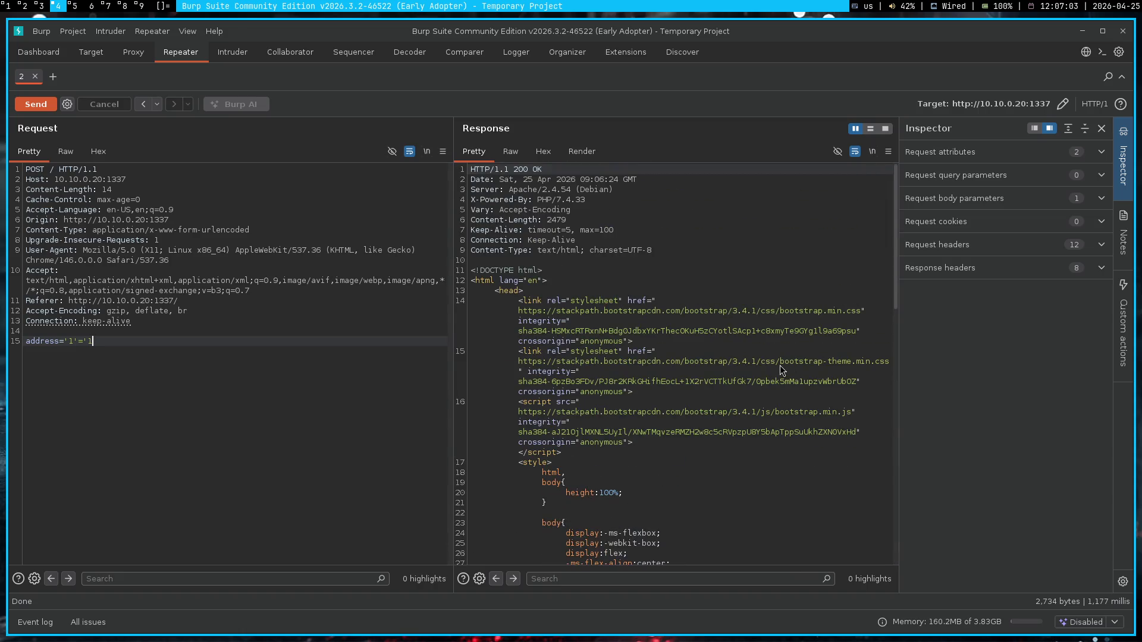
scroll(780, 365, "down", 8)
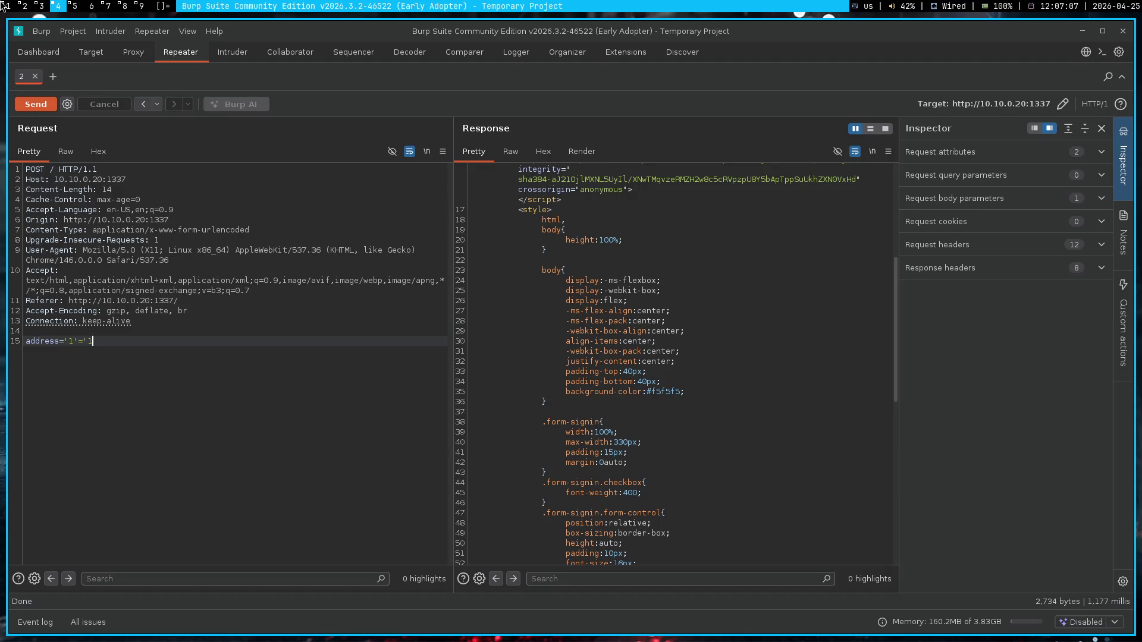
key("super+1")
key("ctrl+Page_Up")
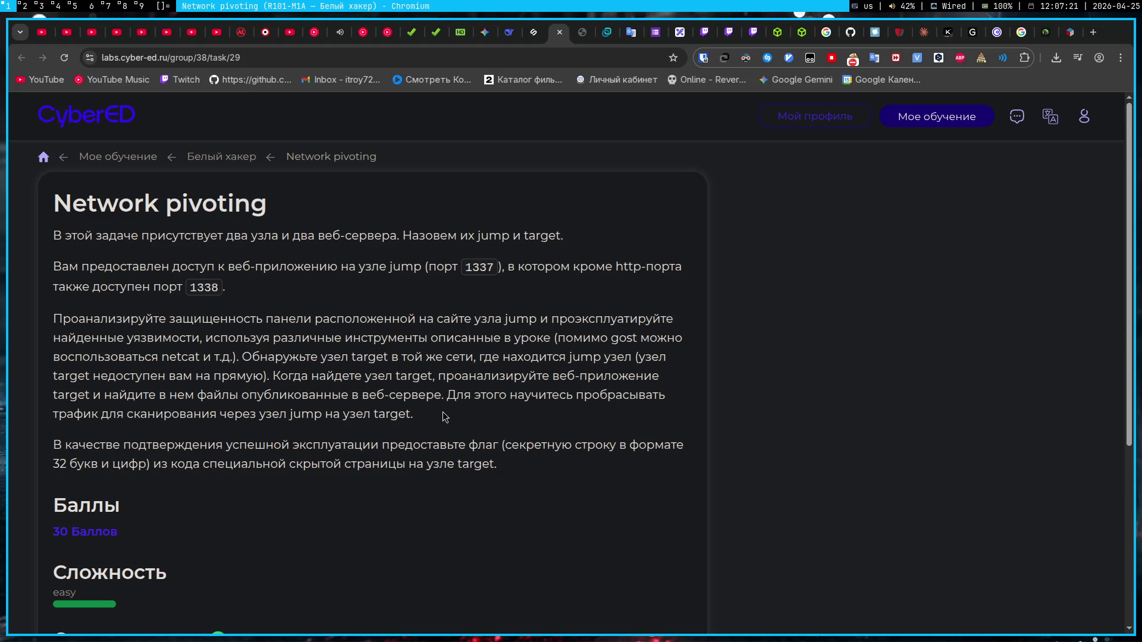
Close the unneeded extra browser tab and return to the CyberED Network pivoting task page.
left_click(575, 41)
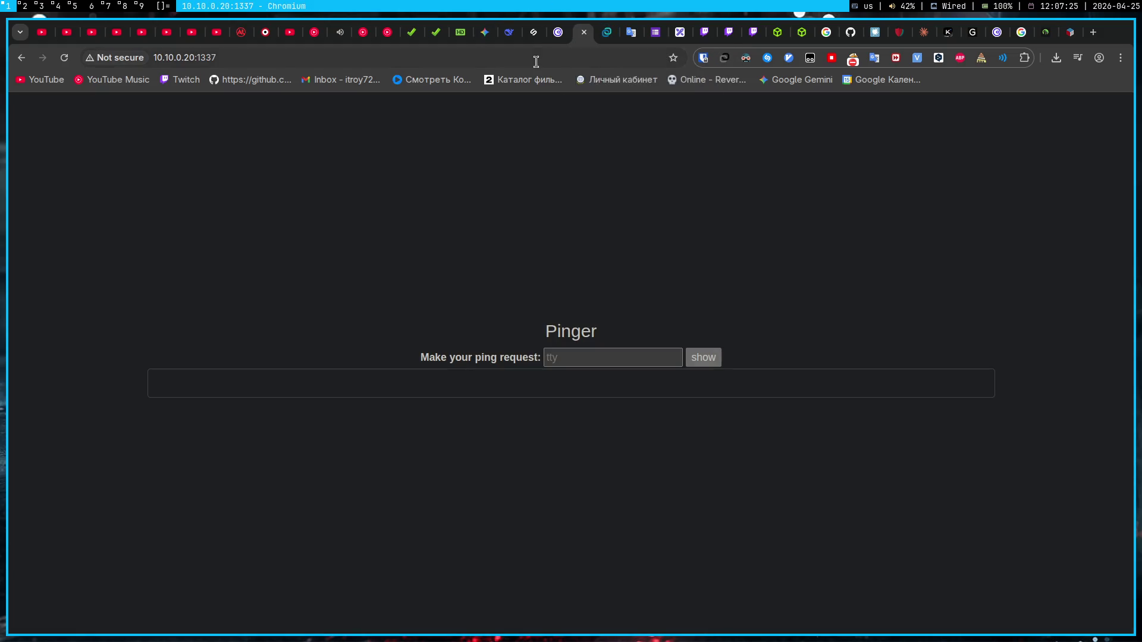
right_click(585, 42)
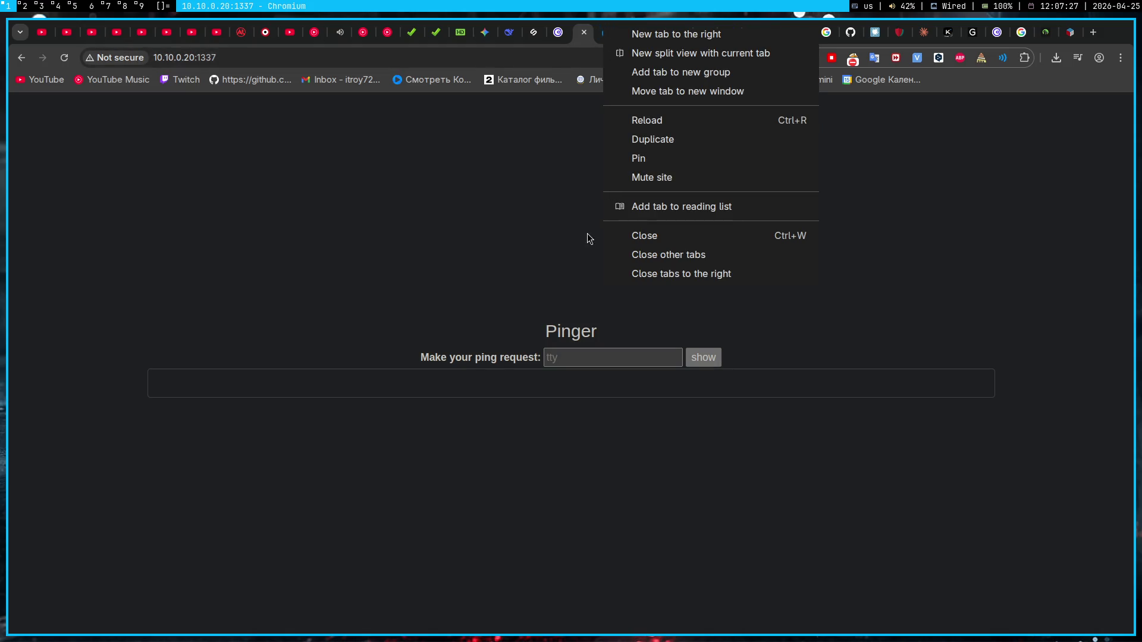
left_click(619, 230)
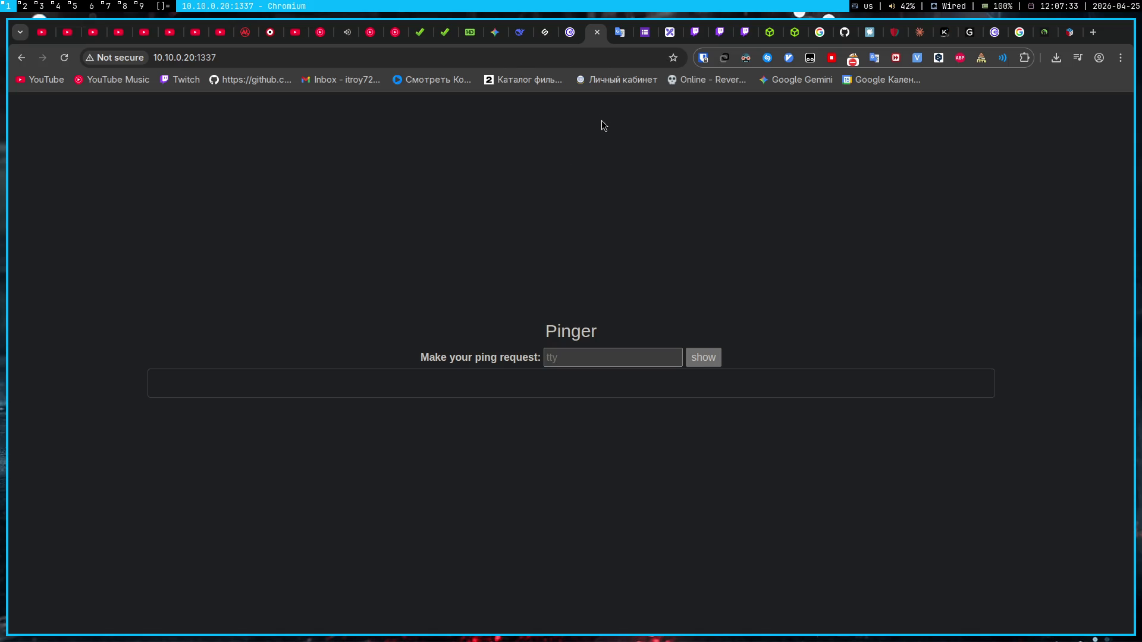
left_click(572, 35)
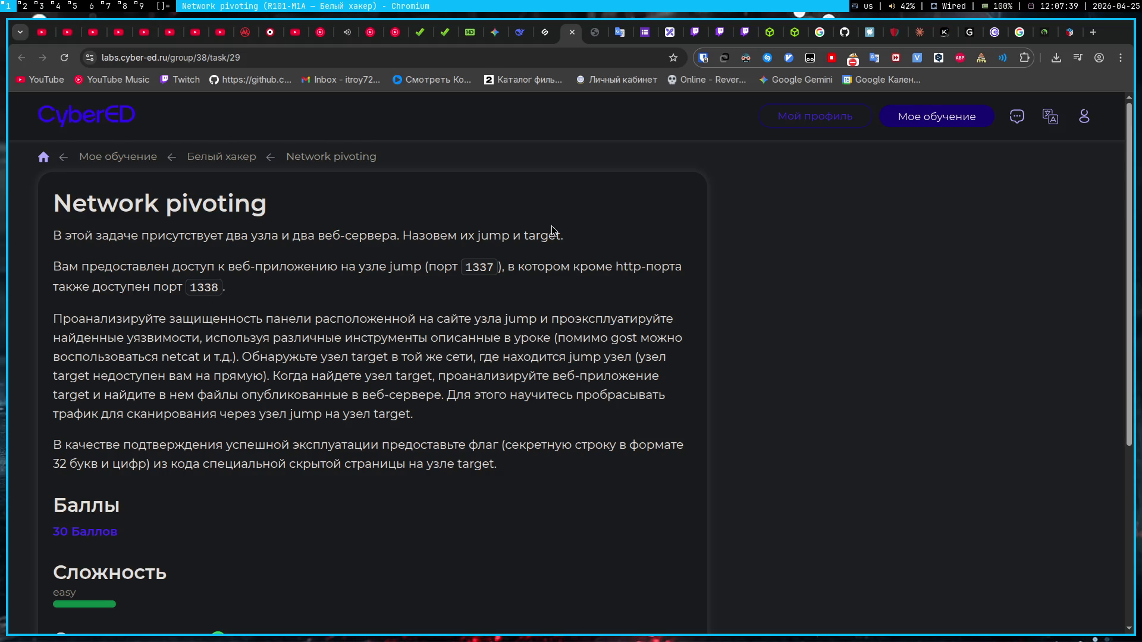
Reread the task description, highlighting the jump node's ports 1337 and 1338.
scroll(331, 305, "down", 1)
scroll(331, 305, "down", 2)
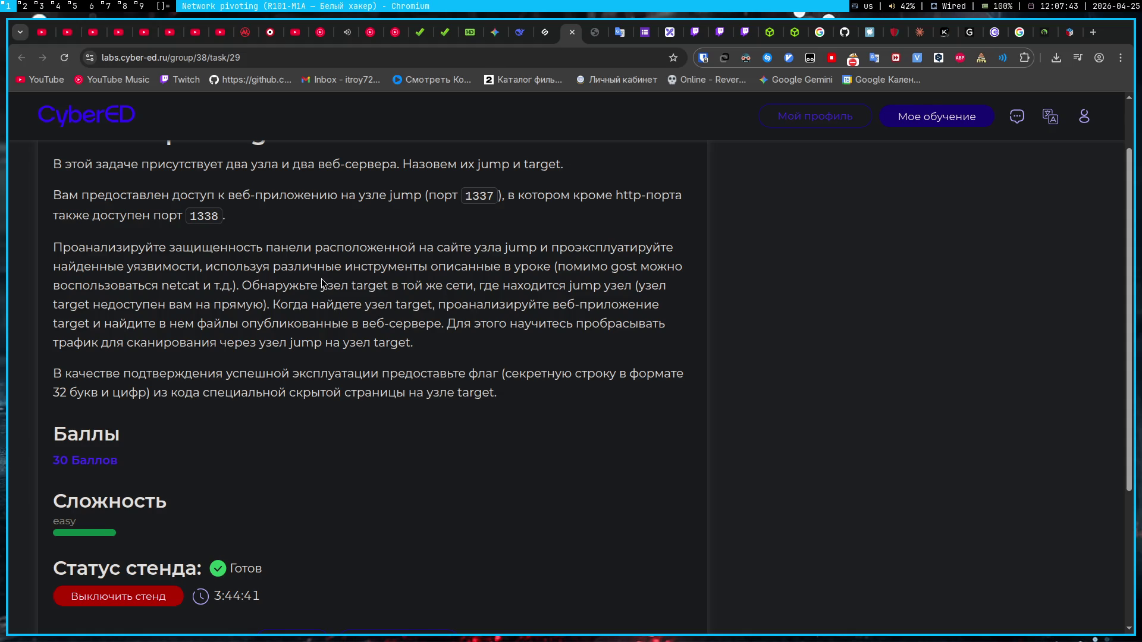
scroll(321, 278, "down", 3)
scroll(321, 277, "up", 2)
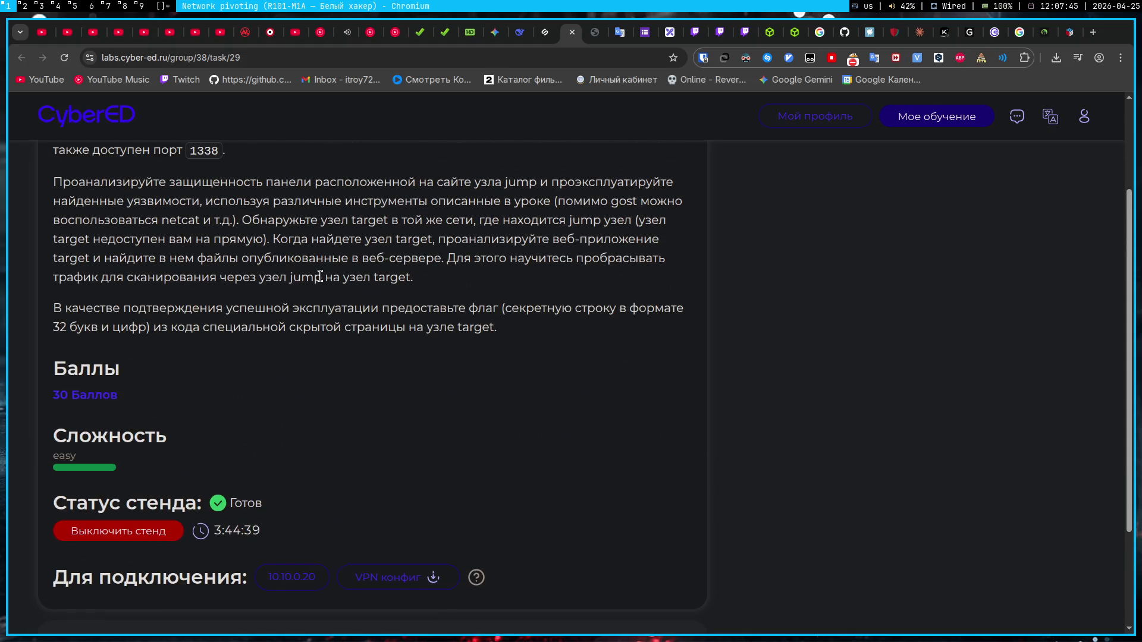
scroll(318, 276, "up", 2)
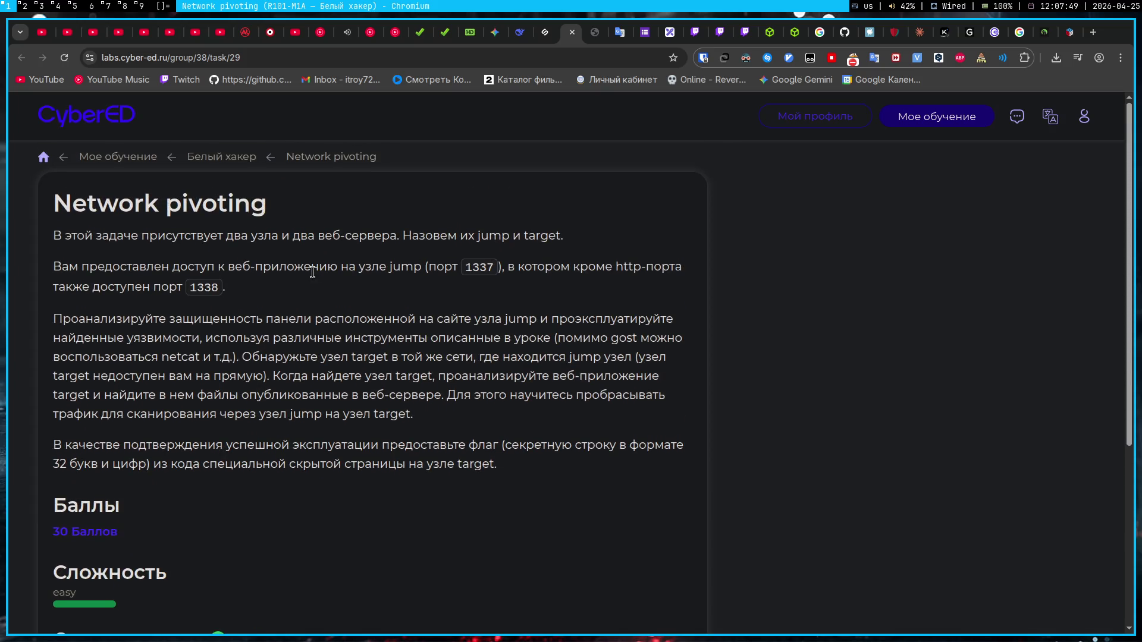
scroll(313, 272, "down", 4)
scroll(310, 273, "up", 4)
double_click(215, 289)
left_click(348, 301)
left_click_drag(458, 267, 486, 267)
left_click_drag(227, 288, 215, 302)
left_click(185, 297)
Cycle past Obsidian and Chromium to Burp Repeater and scroll up to the HTTP/1.1 200 OK headers.
key("super+3")
key("super+2")
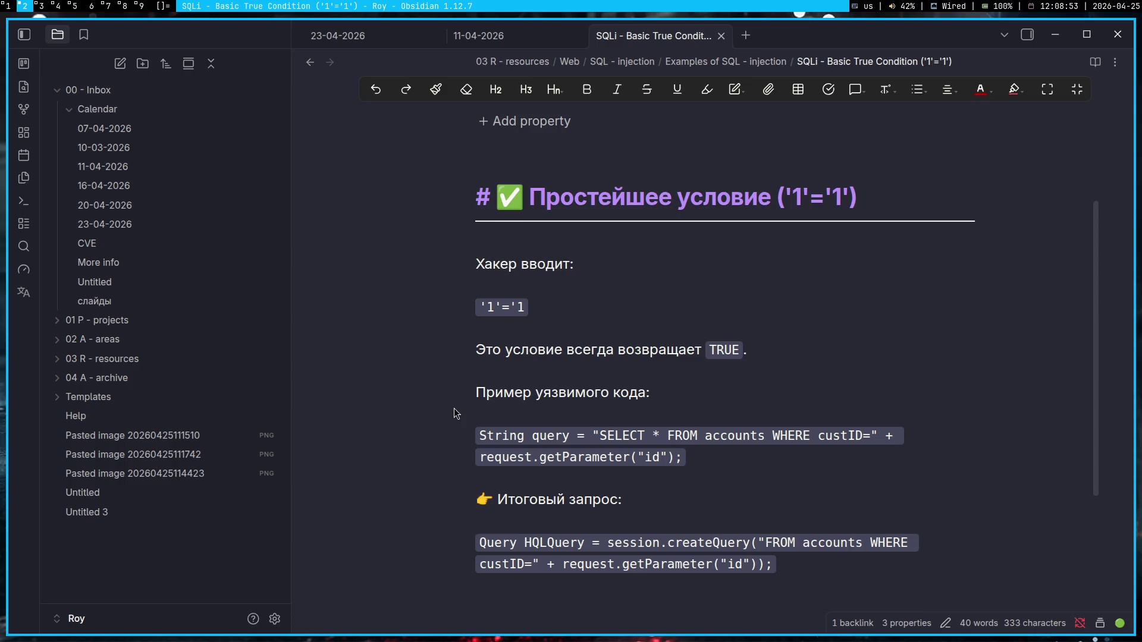
key("super+1")
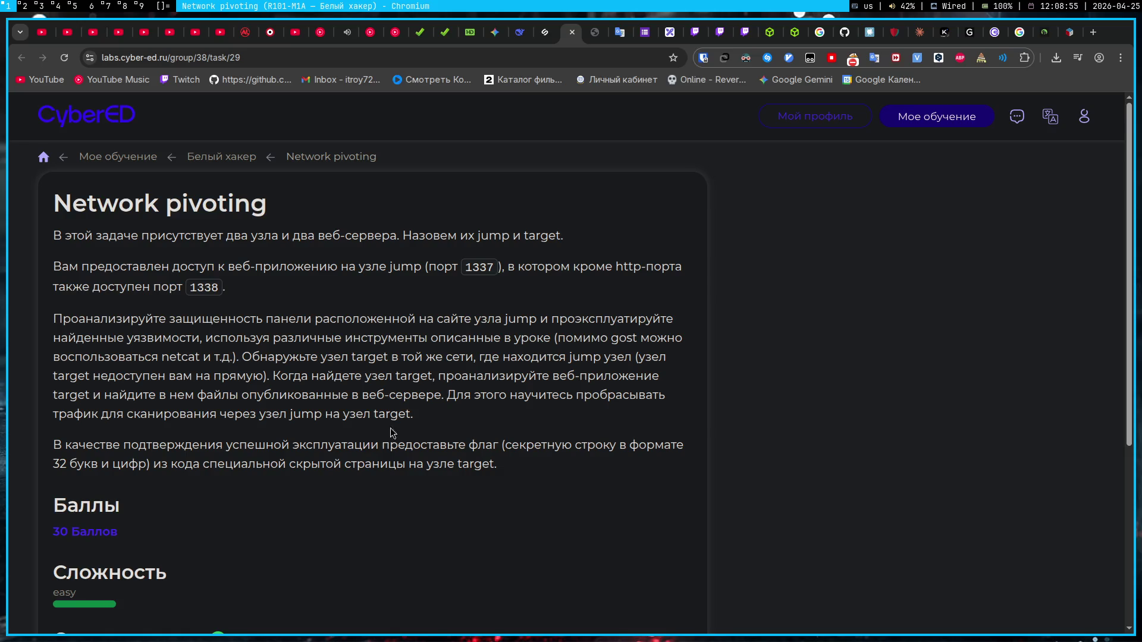
key("super+4")
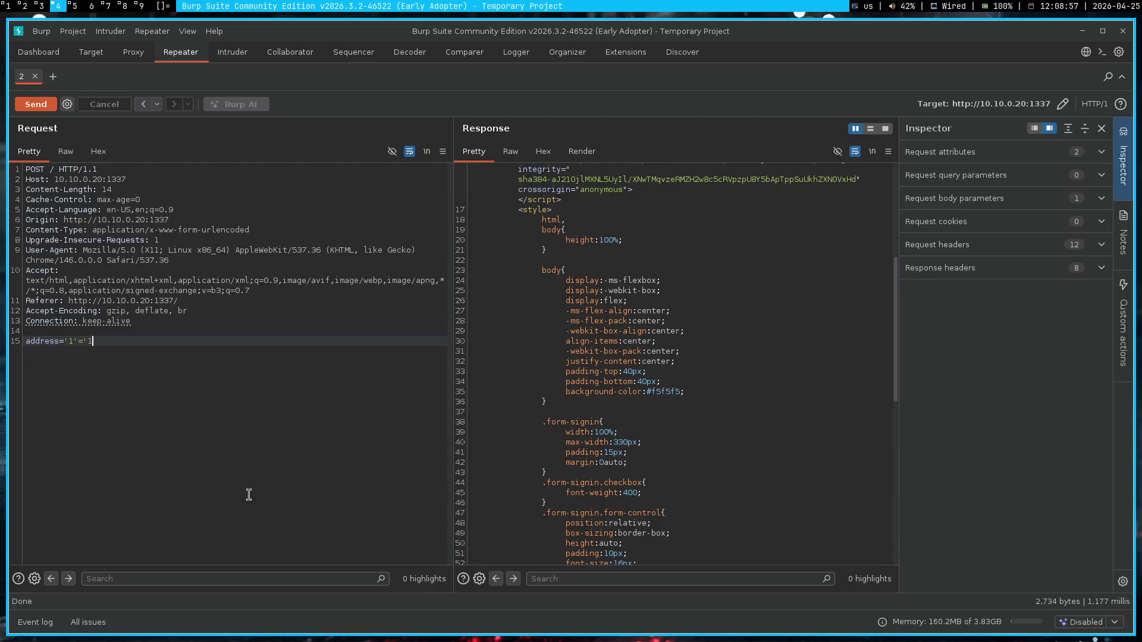
scroll(551, 438, "up", 3)
scroll(550, 439, "up", 5)
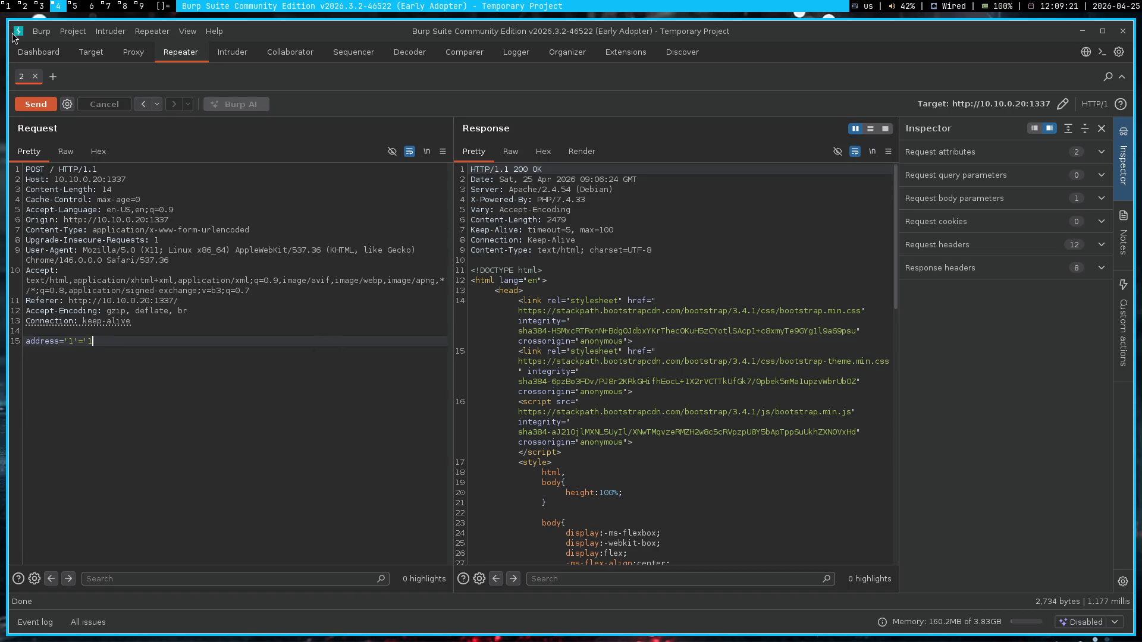
left_click(41, 5)
Open the 11-04-2026 note in Obsidian and skim through it.
left_click(24, 6)
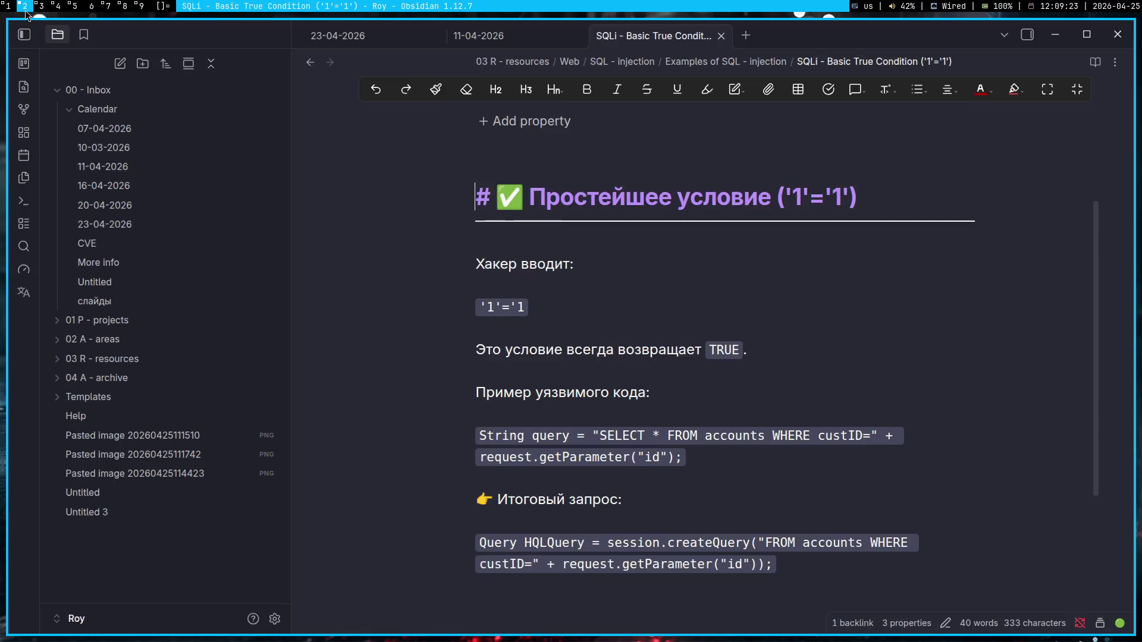
mouse_move(508, 53)
left_mouse_down()
mouse_move(369, 66)
mouse_move(345, 54)
mouse_move(606, 37)
left_mouse_up()
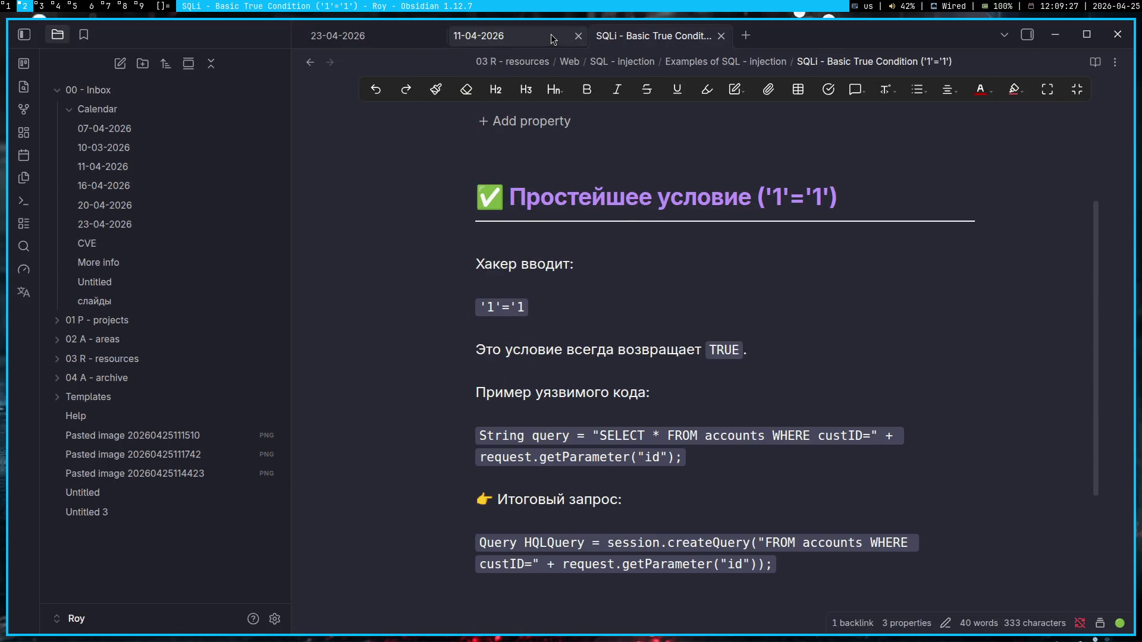
scroll(739, 347, "down", 5)
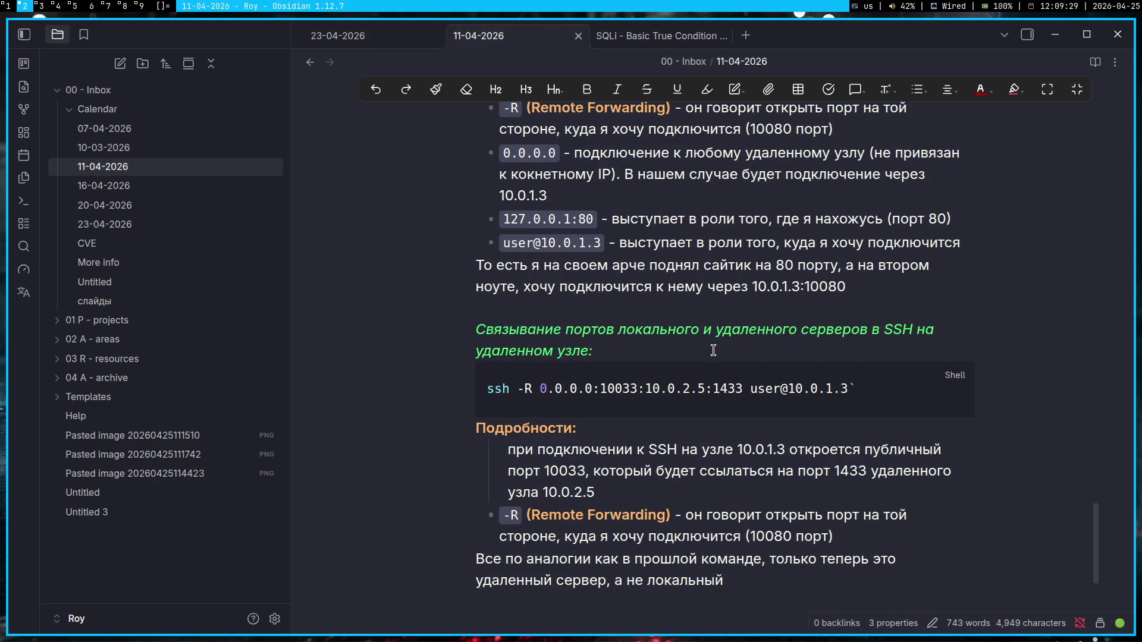
scroll(670, 346, "down", 5)
scroll(670, 347, "up", 7)
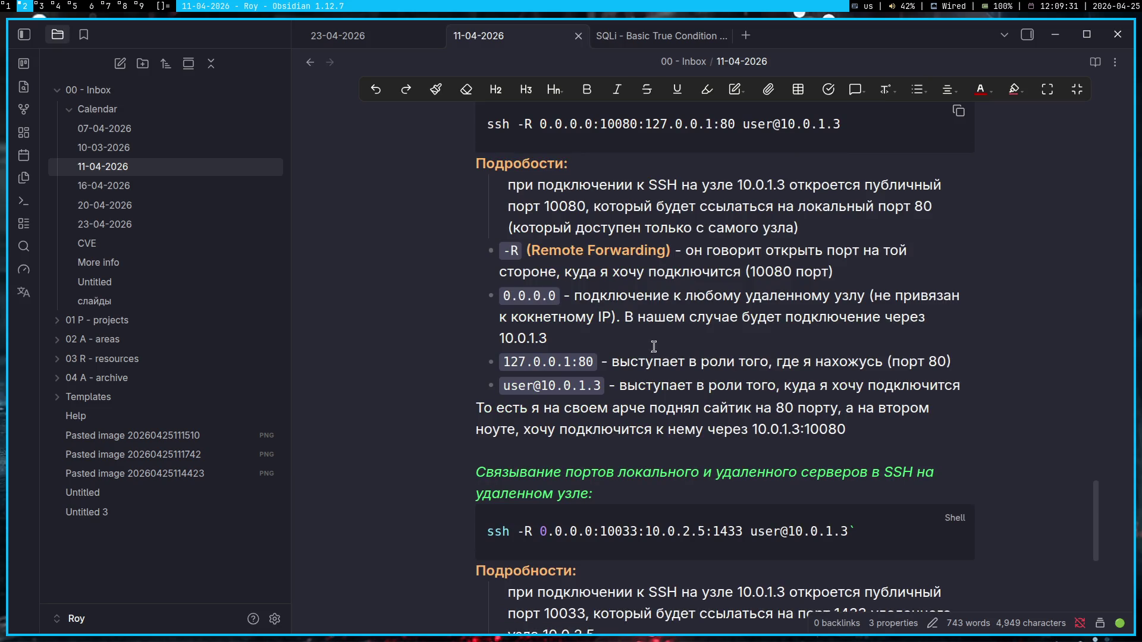
scroll(596, 257, "up", 20)
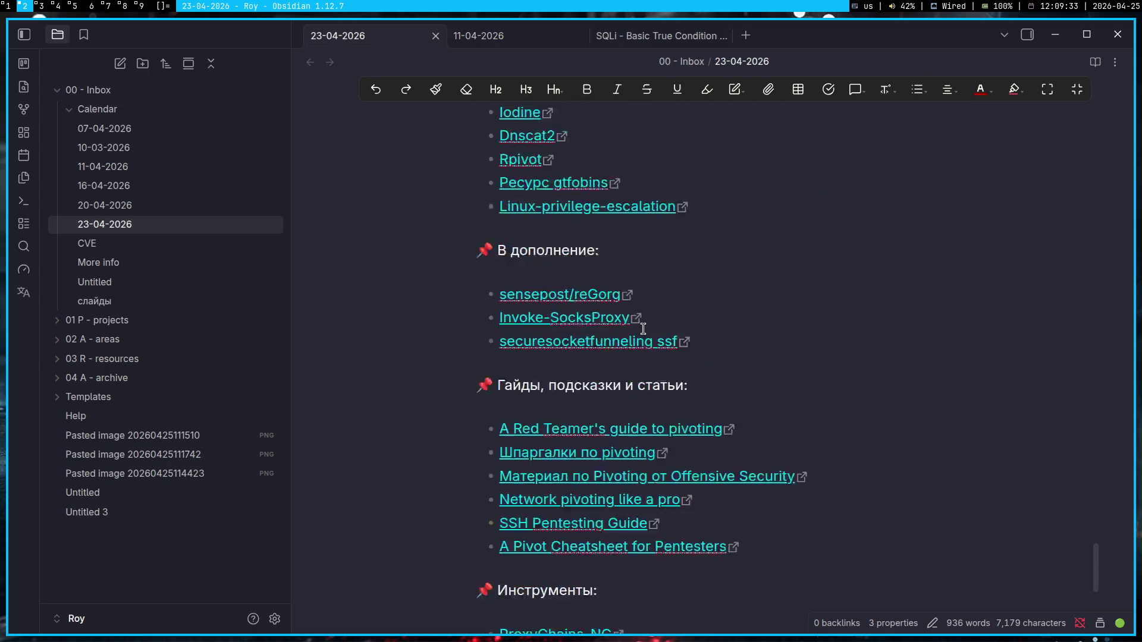
scroll(633, 331, "up", 20)
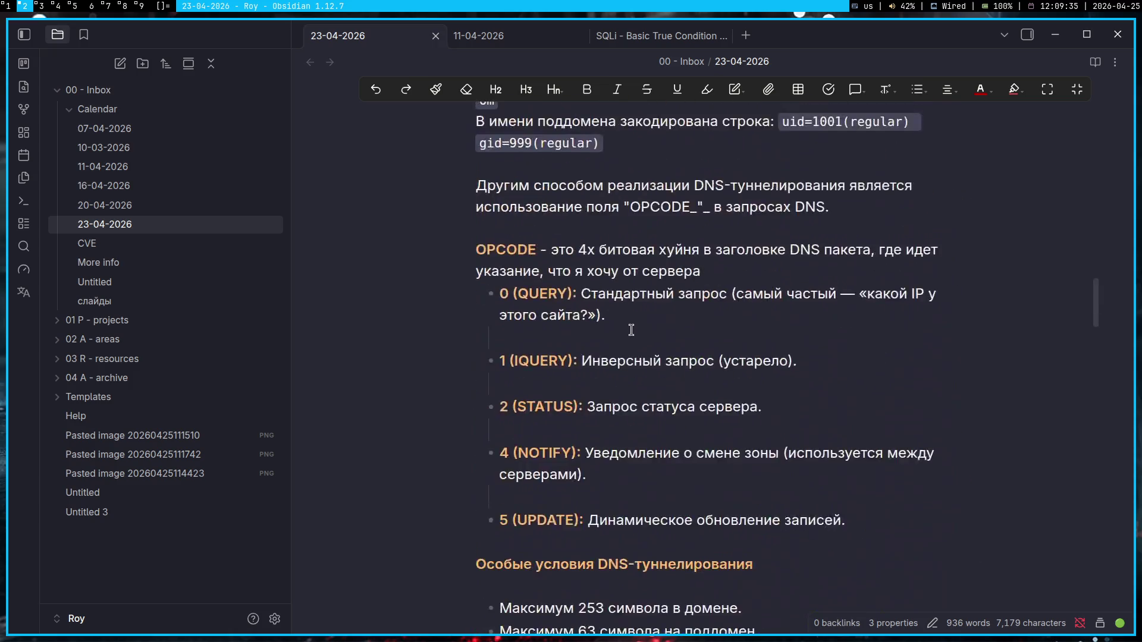
Open the 16-04-2026 note in a new tab placed before the SQLi tab and skim it.
left_click(746, 36)
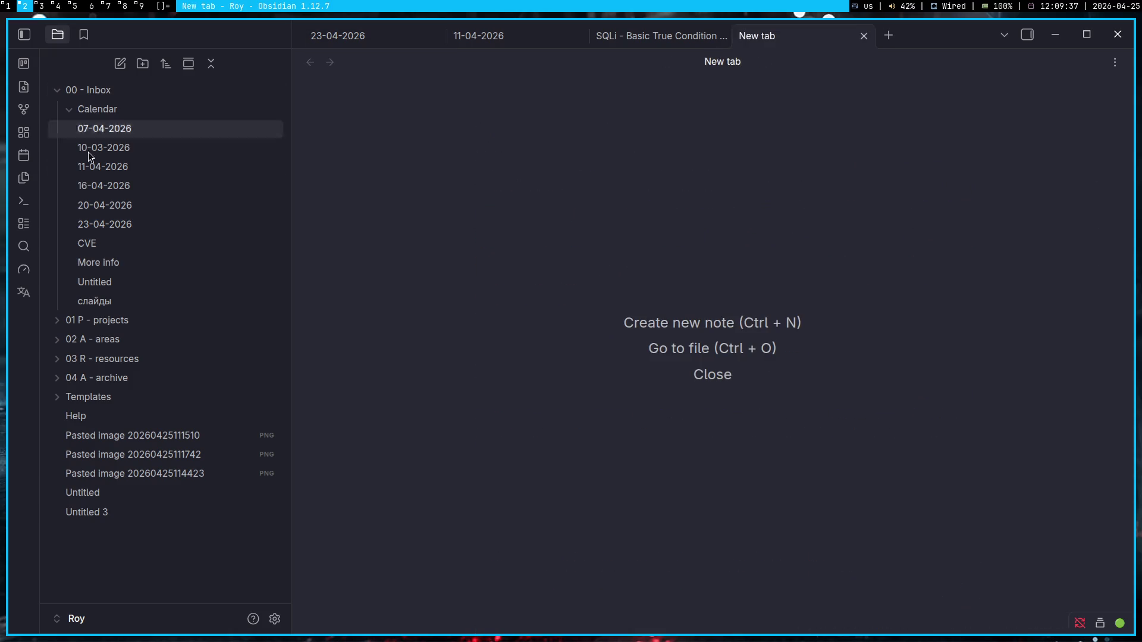
left_click(114, 186)
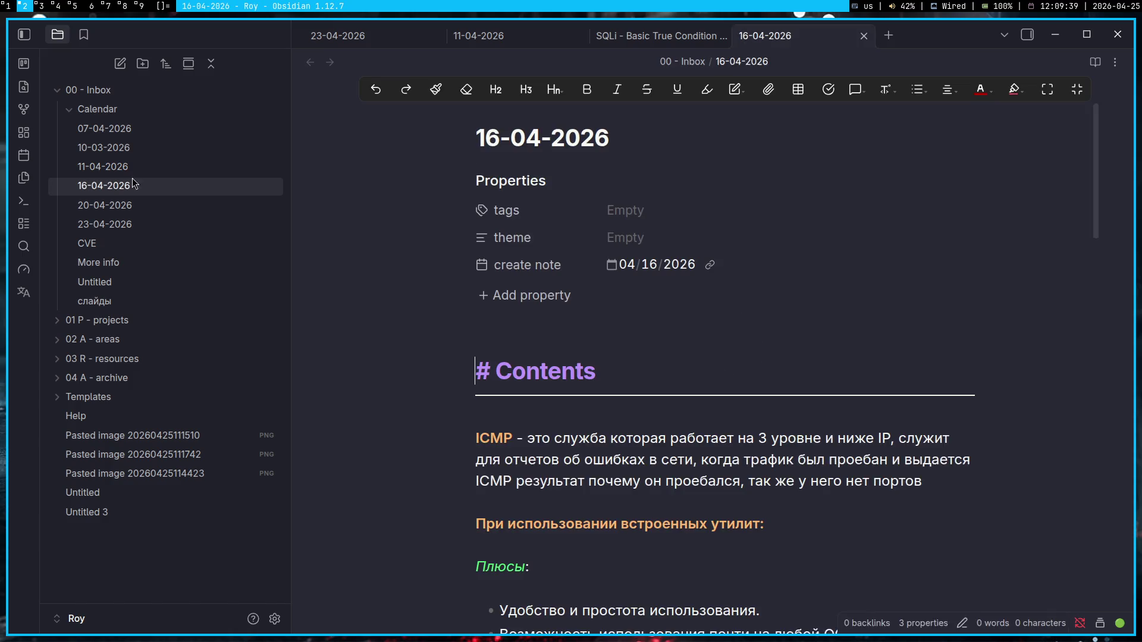
mouse_move(755, 45)
left_mouse_down()
mouse_move(677, 28)
mouse_move(618, 37)
left_mouse_up()
scroll(627, 379, "down", 10)
scroll(627, 380, "down", 3)
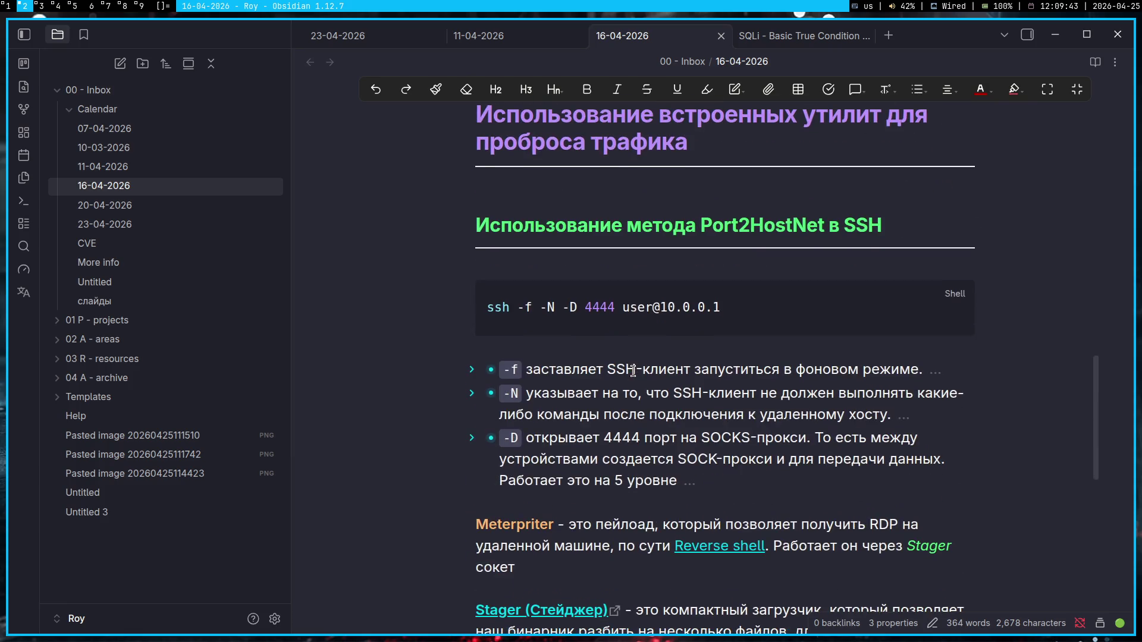
scroll(615, 381, "down", 5)
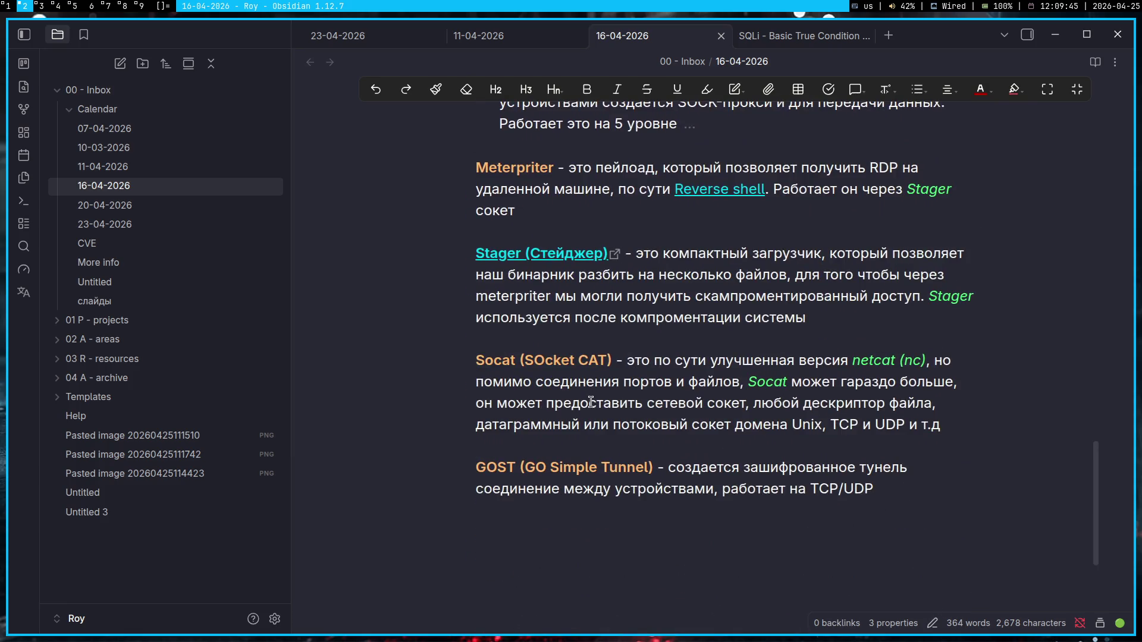
scroll(591, 403, "up", 3)
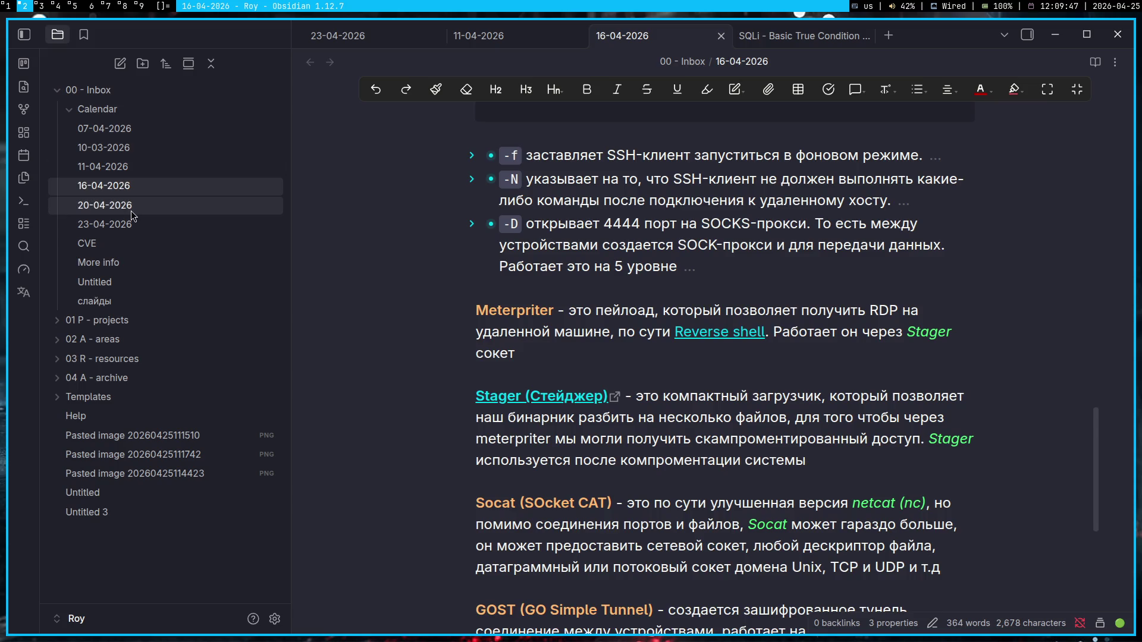
Browse the 20-04-2026 note, other dated Calendar notes and the 10-03-2026 daily note.
left_click(131, 211)
scroll(581, 442, "down", 10)
scroll(581, 440, "down", 3)
scroll(581, 440, "up", 15)
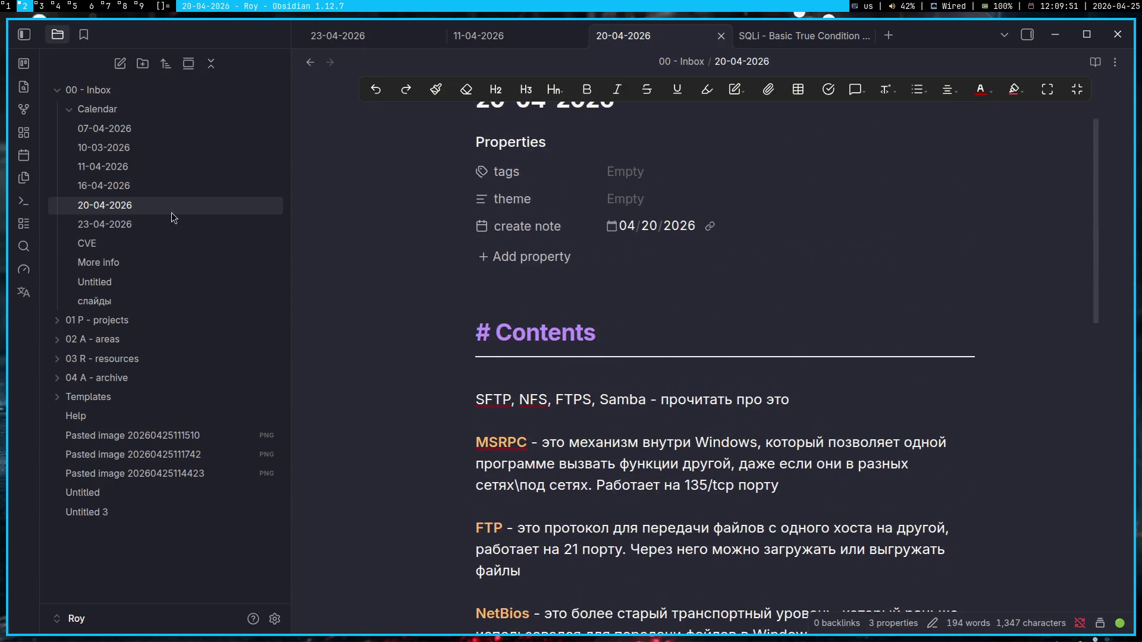
left_click(155, 172)
left_click(155, 182)
left_click(145, 146)
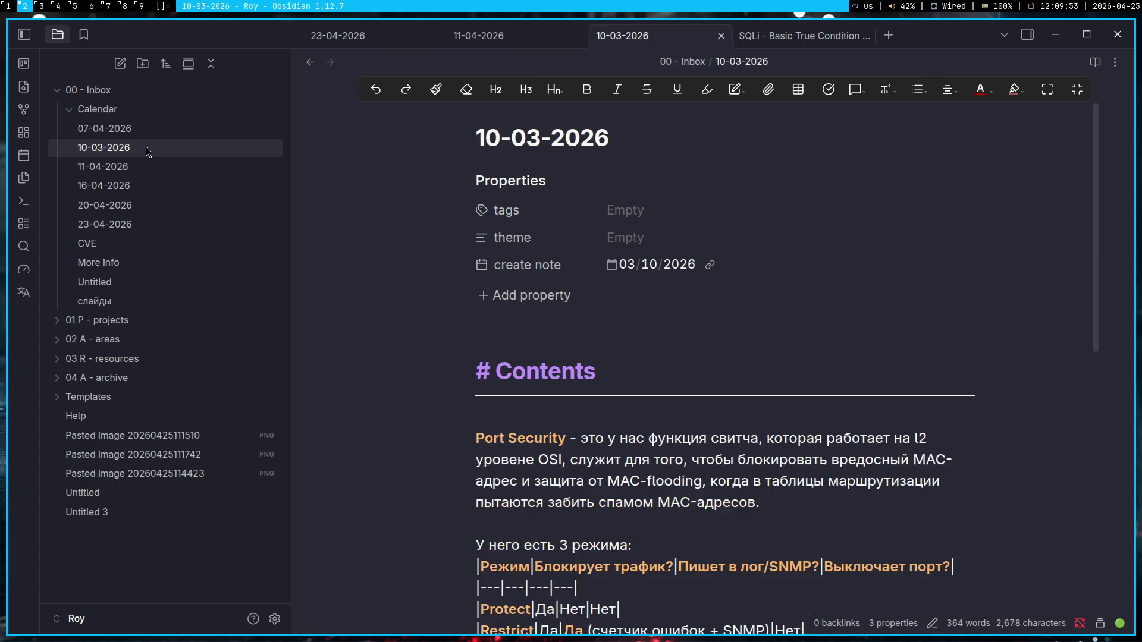
scroll(459, 402, "down", 10)
scroll(448, 391, "up", 6)
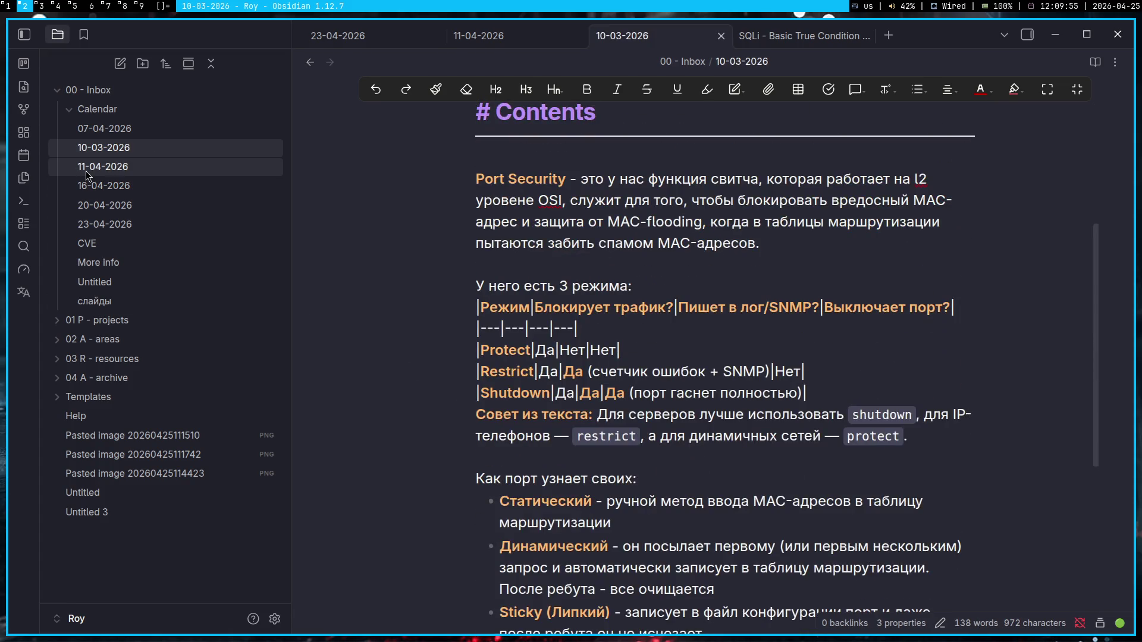
Settle on the 11-04-2026 note at its Reverse shell vs Port Forwarding section with the mknod and nc commands.
left_click(87, 169)
scroll(559, 454, "down", 10)
scroll(560, 453, "down", 15)
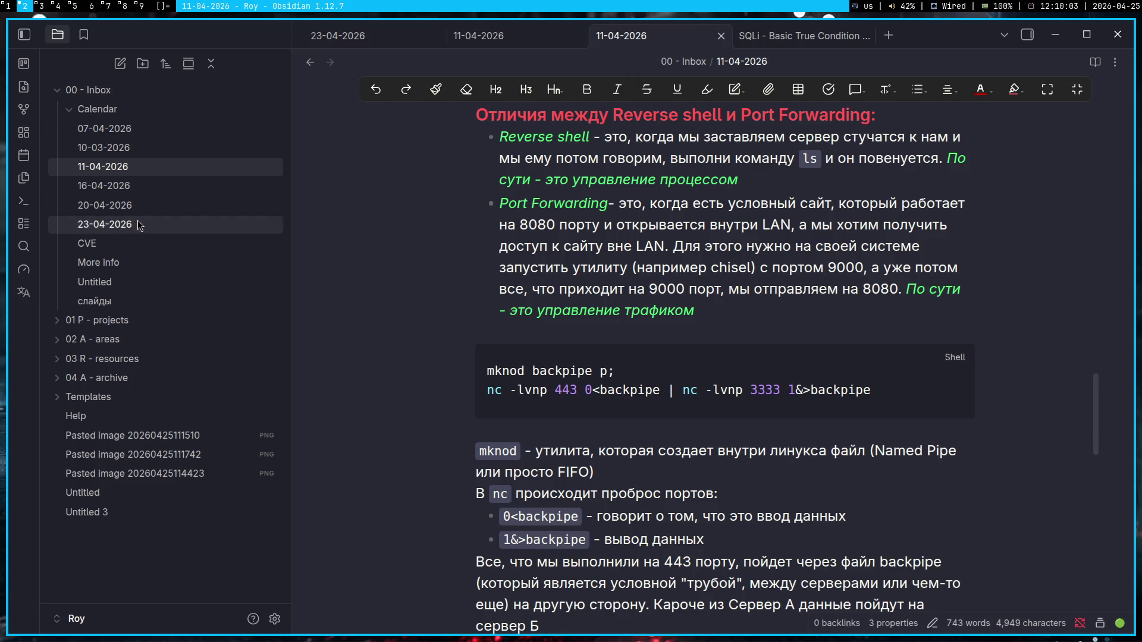
left_click(144, 205)
left_click(488, 35)
scroll(522, 126, "down", 5)
scroll(555, 280, "up", 15)
scroll(554, 280, "up", 1)
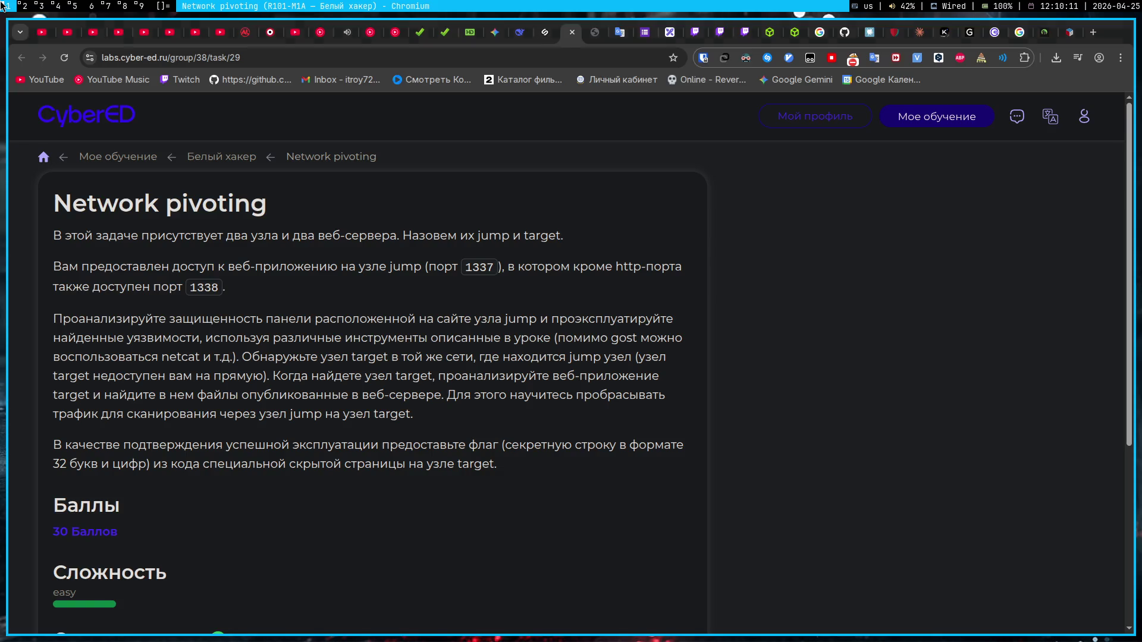
left_click(6, 6)
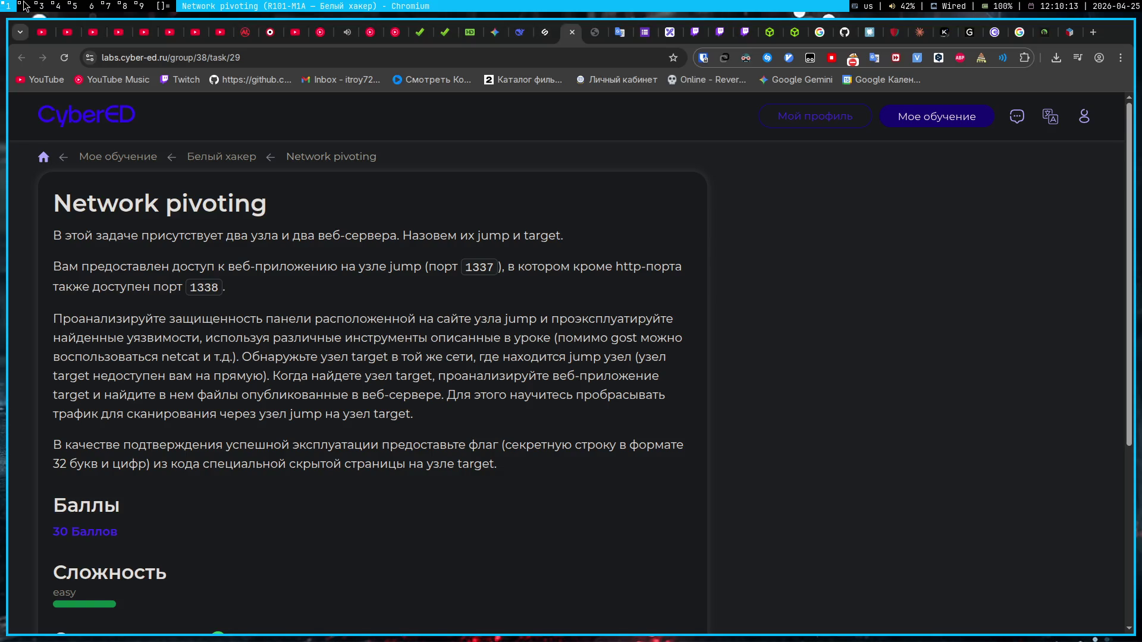
left_click(24, 6)
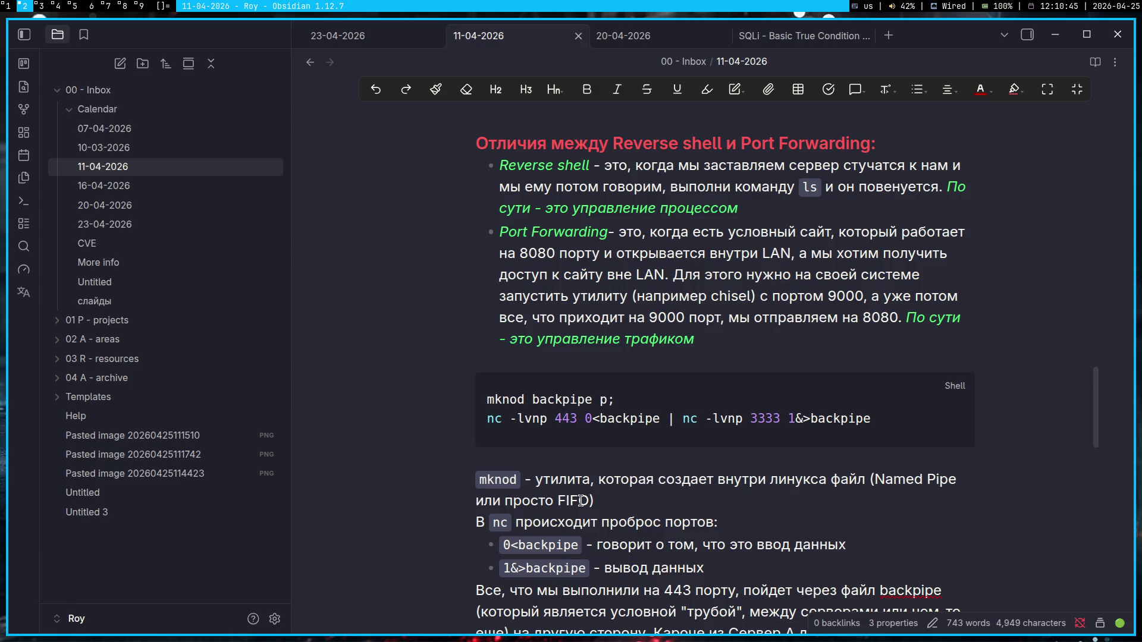
Select the 'mknod backpipe p;' line in the note's shell code block.
scroll(723, 506, "down", 4)
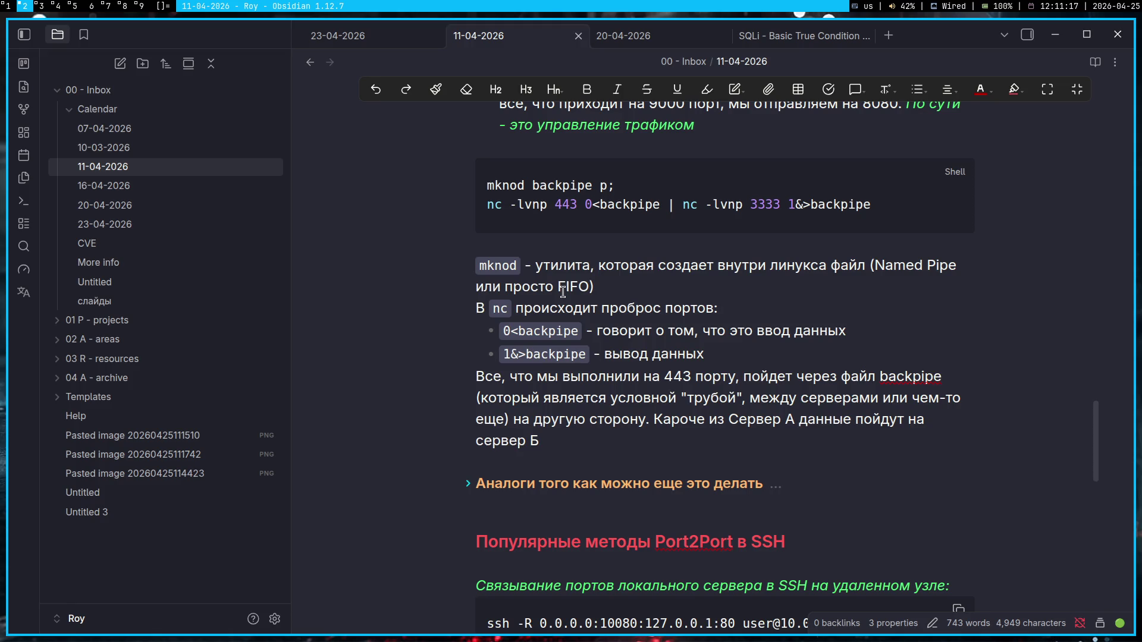
scroll(563, 292, "up", 2)
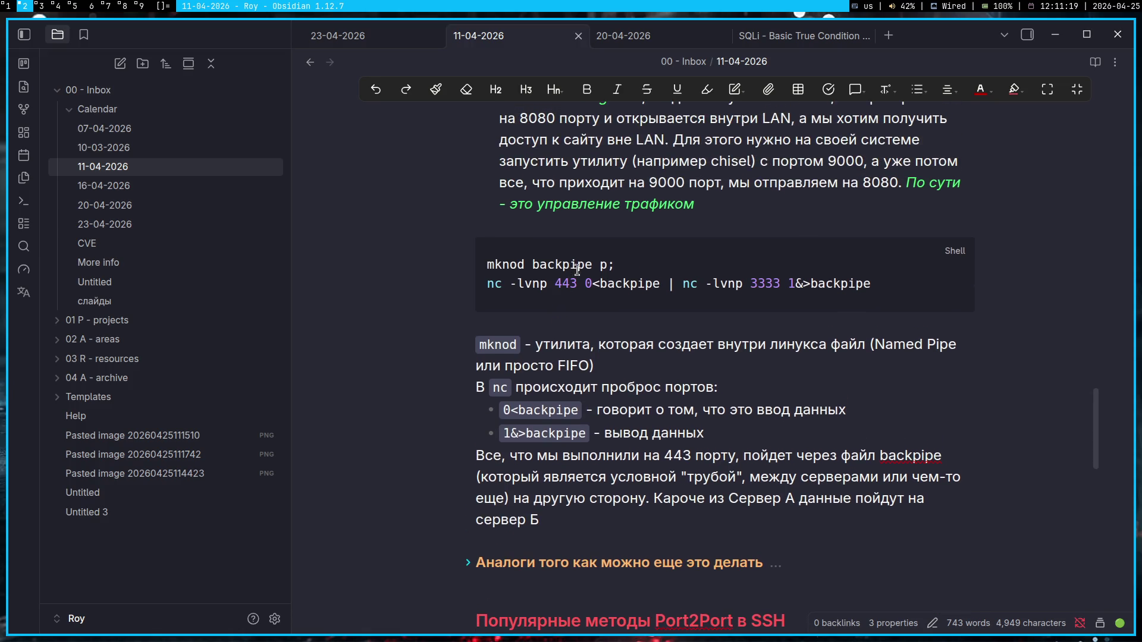
left_click_drag(616, 265, 485, 265)
In the terminal, enter the pentest project folder and list its files.
key("super+3")
type("pentest")
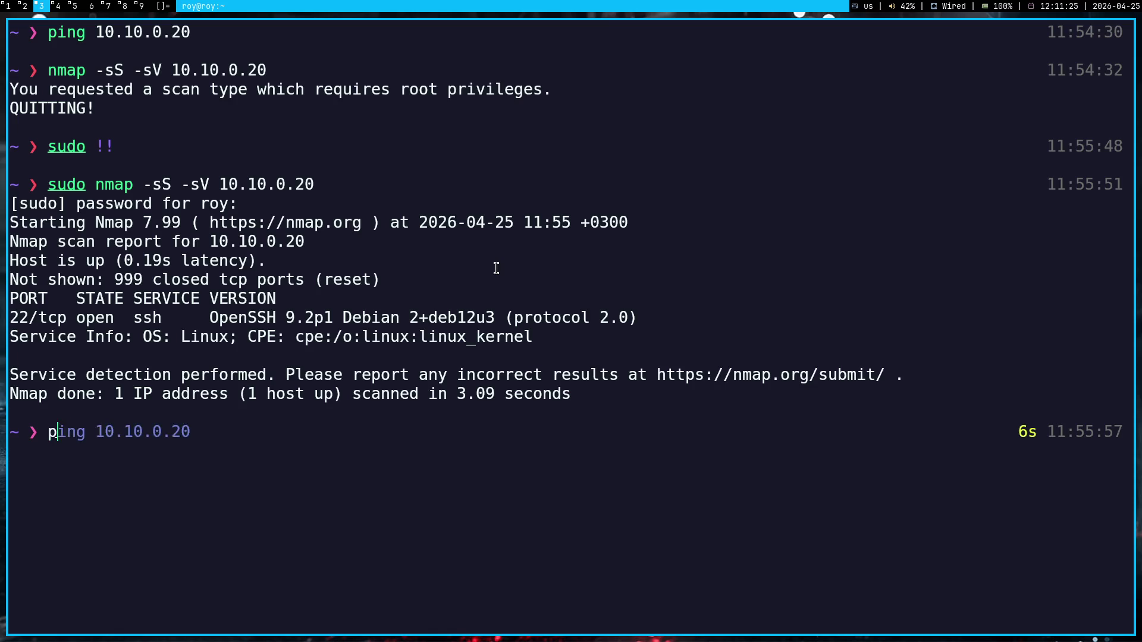
key("Return")
type("ls")
key("Return")
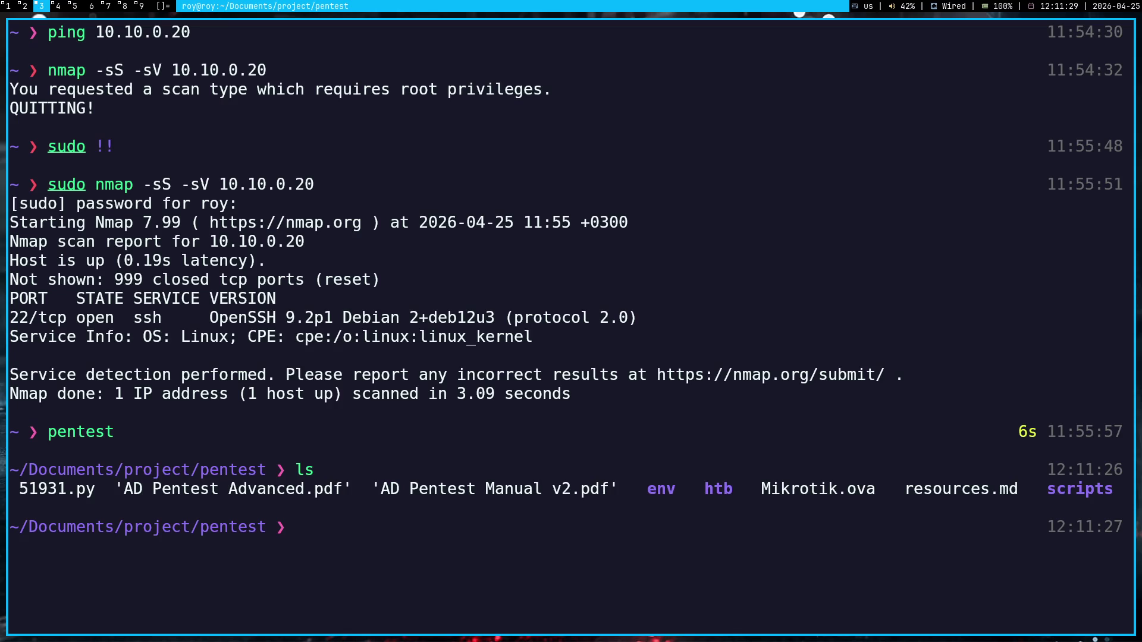
Delete Mikrotik.ova, resources.md and 51931.py from the pentest folder.
type("rm ")
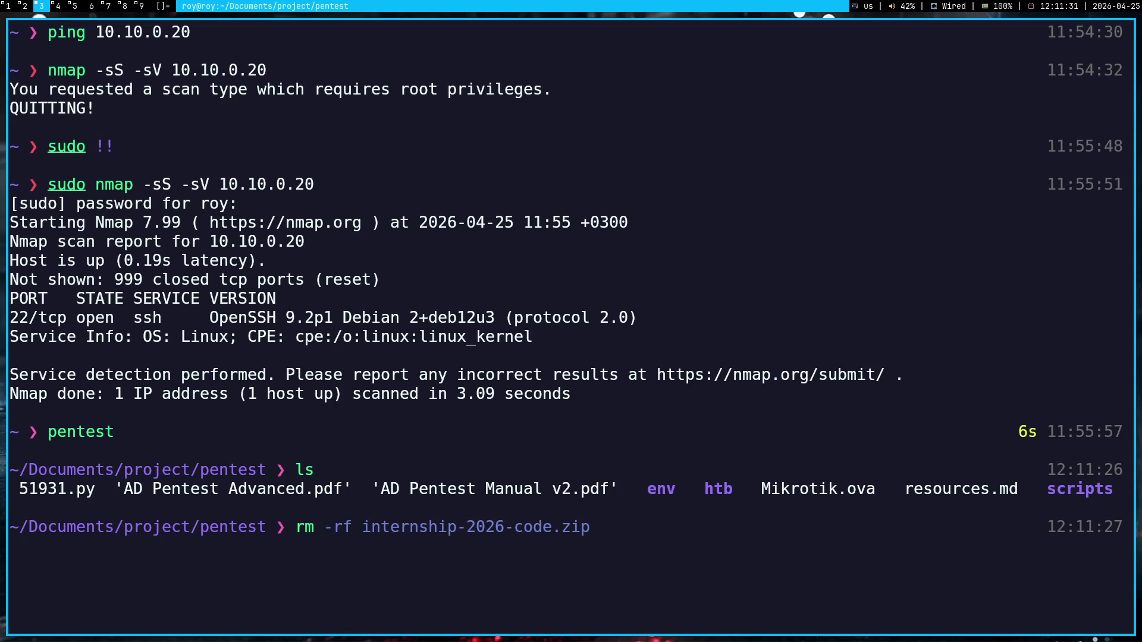
type("Mi")
key("Tab")
key("Return")
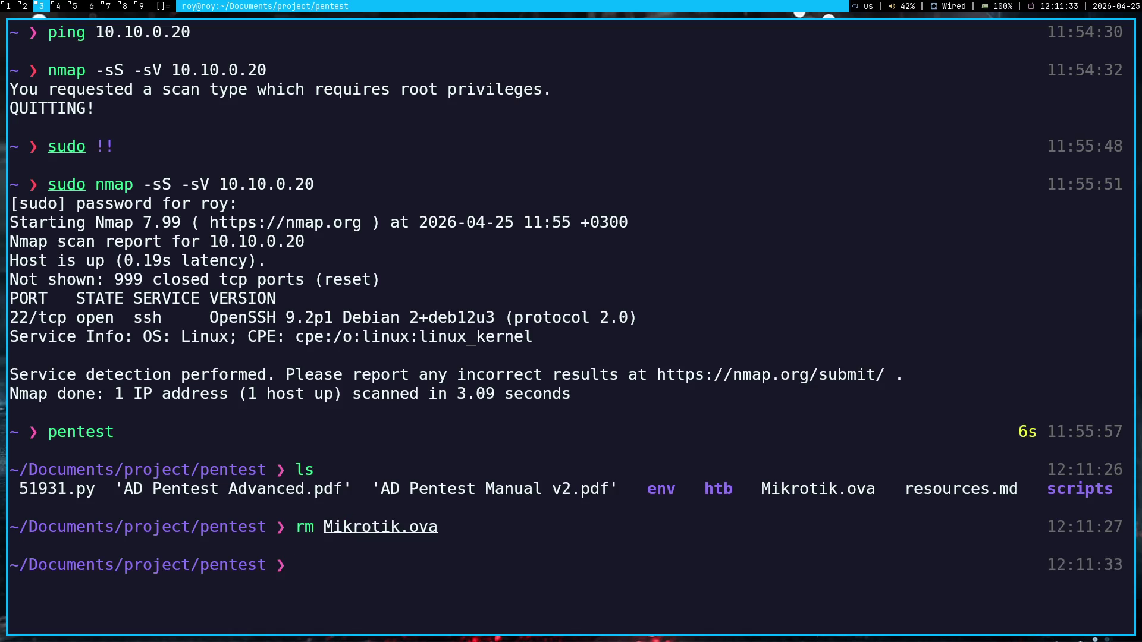
type("rm res")
key("Tab")
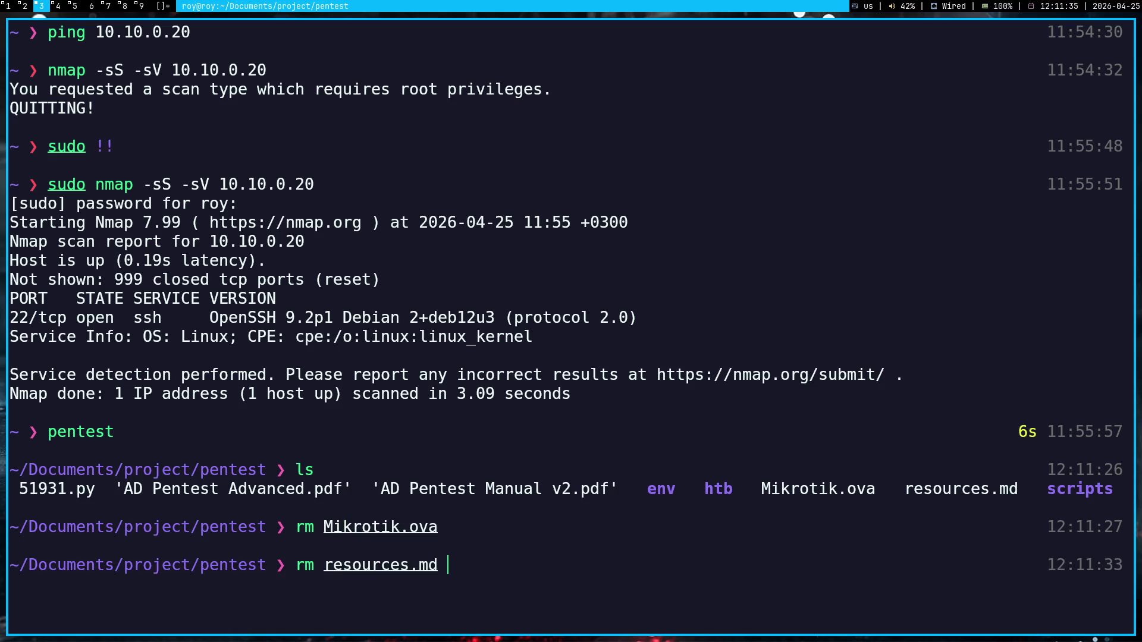
key("Return")
type("rm ")
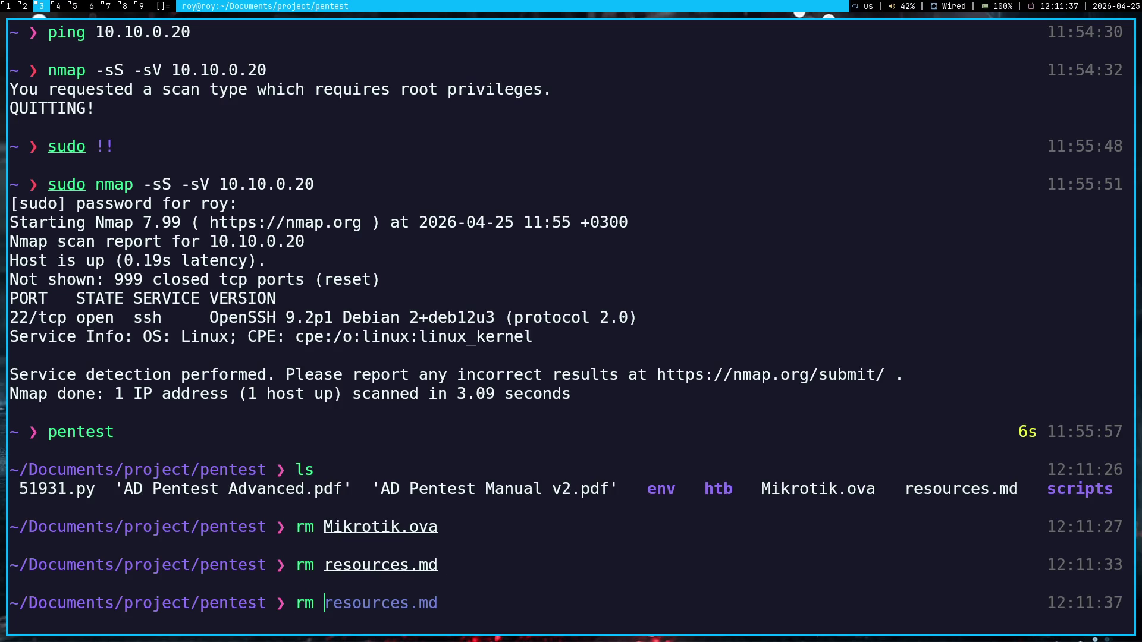
type("5")
key("Tab")
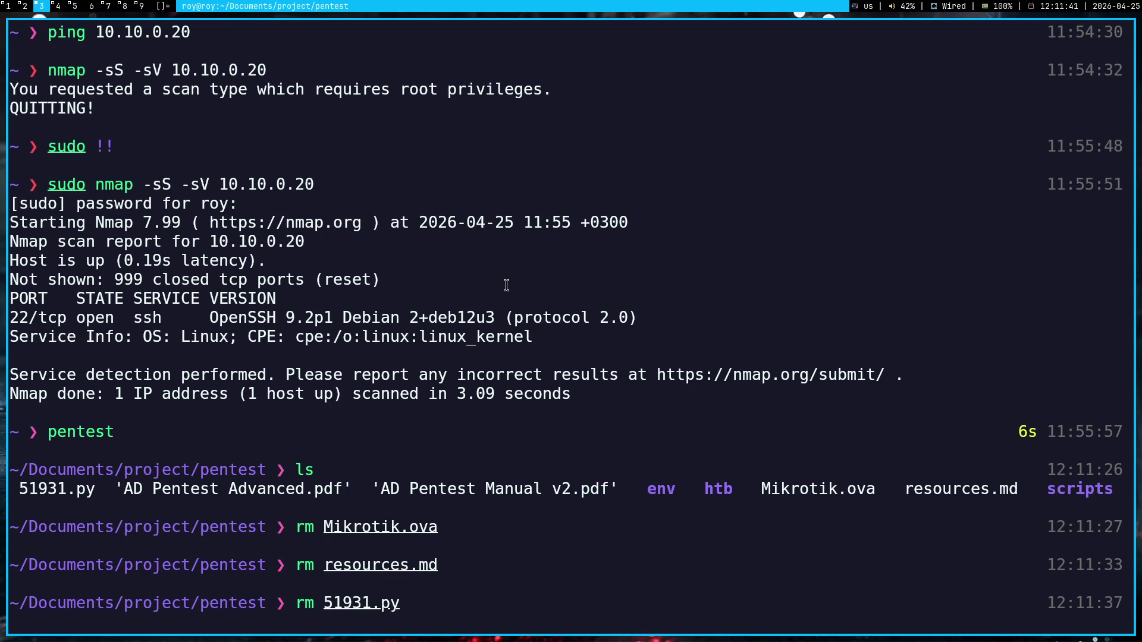
key("Return")
Clear the screen, create the backpipe named pipe with 'mknod backpipe p;' and confirm it with ls.
type("clear")
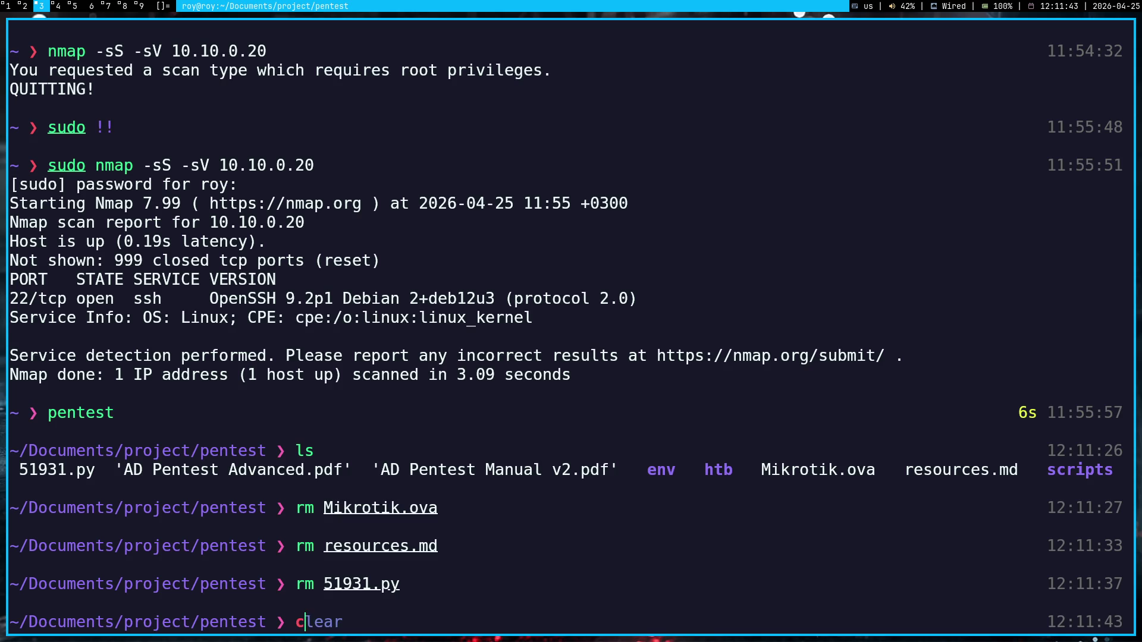
key("Return")
type("ls")
key("Return")
type("rm")
key("BackSpace")
key("BackSpace")
key("BackSpace")
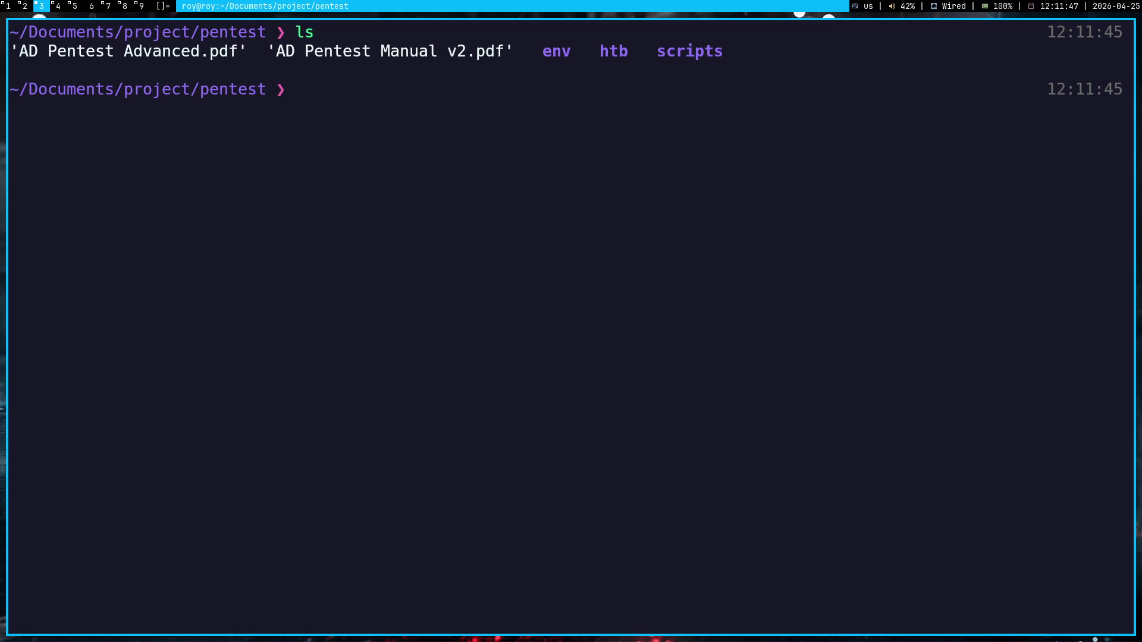
type("mknod backpipe p;")
key("BackSpace")
key("Return")
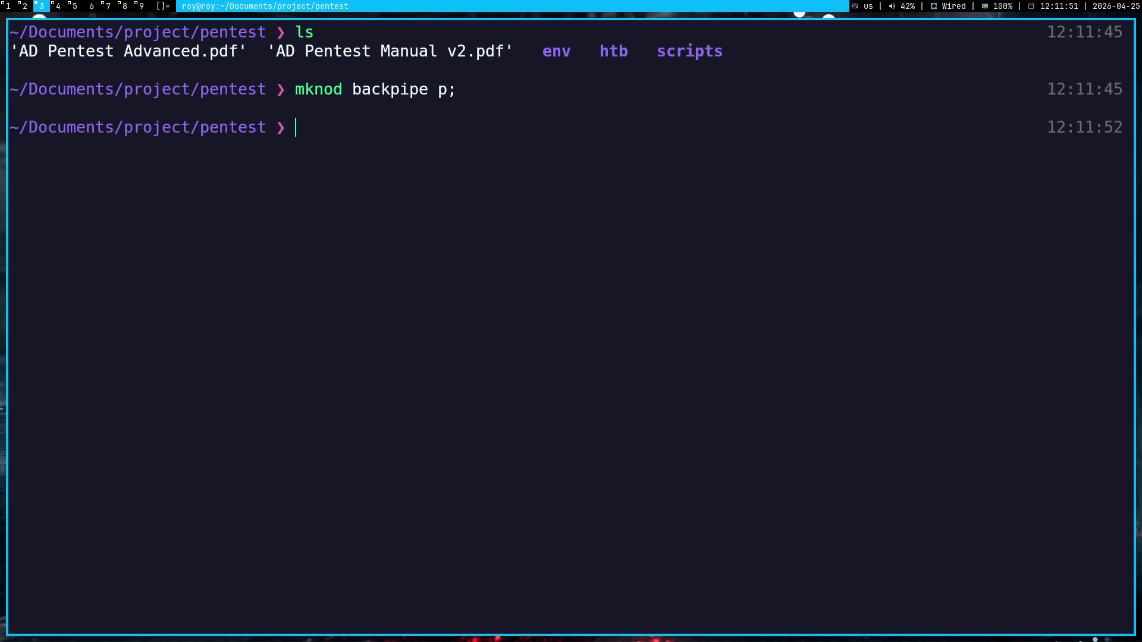
type("ls")
key("Return")
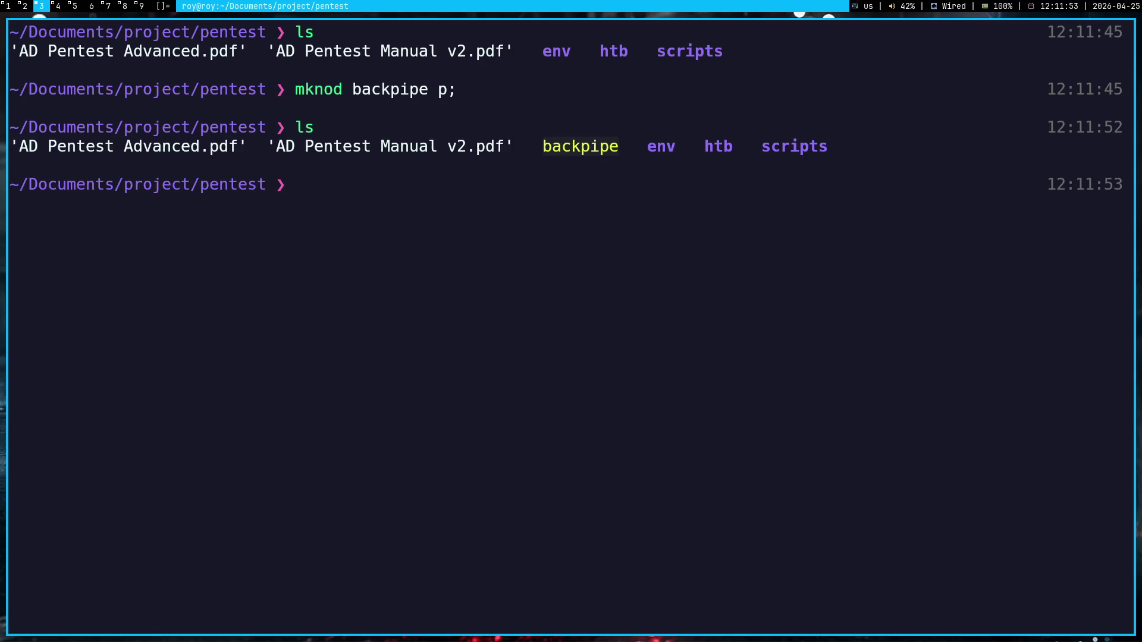
Return to Obsidian's 11-04-2026 note.
key("super+4")
key("super+3")
key("super+2")
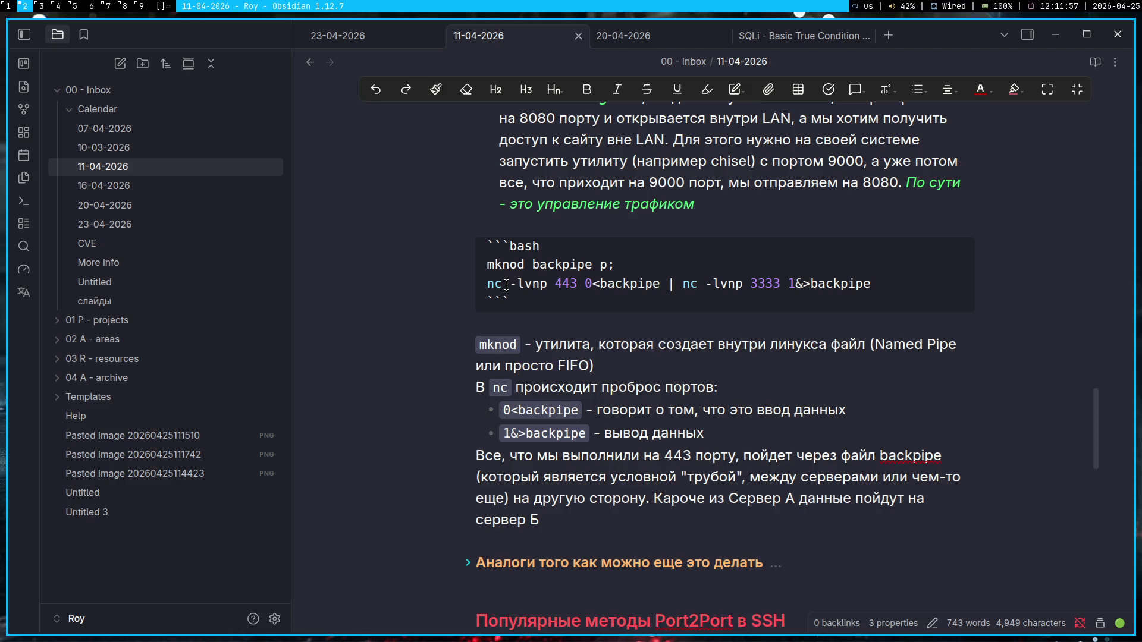
Copy the note's nc relay command into the terminal prompt and start erasing its 443 port.
triple_click(506, 286)
key("ctrl+c")
key("super+3")
key("ctrl+shift+v")
key("ctrl+Left")
key("ctrl+Left")
key("ctrl+Left")
key("ctrl+Right")
key("super+2")
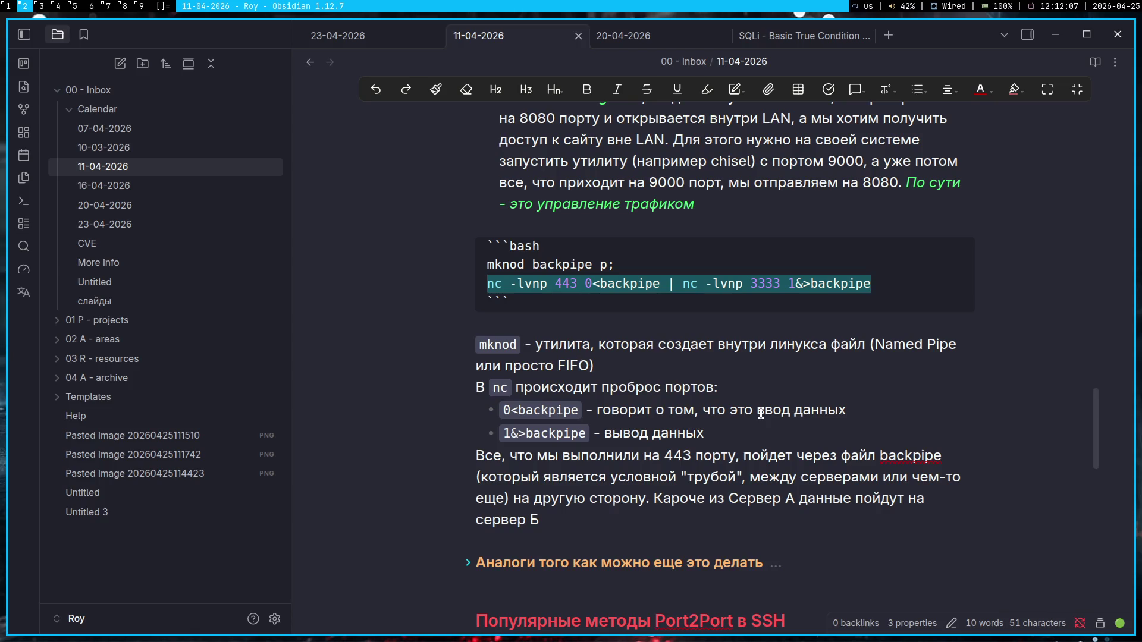
key("super+3")
key("BackSpace")
key("BackSpace")
key("BackSpace")
Change the nc relay ports to 1337 and 1338, run it, then stop it with Ctrl+C.
type("133")
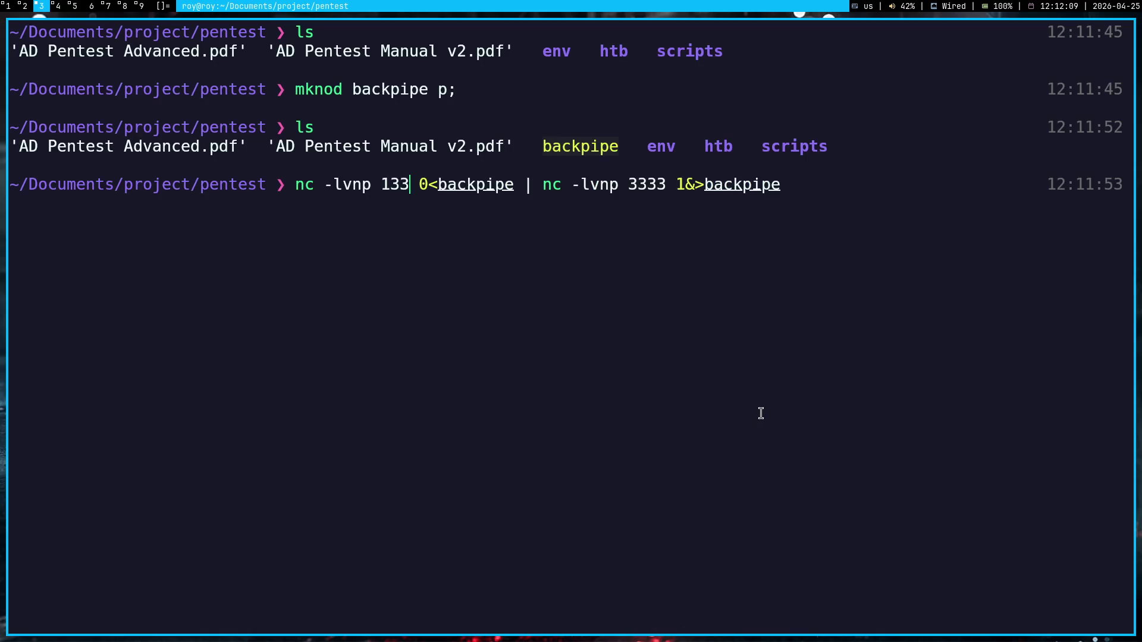
type("7")
key("ctrl+Right")
key("ctrl+Right")
key("ctrl+Right")
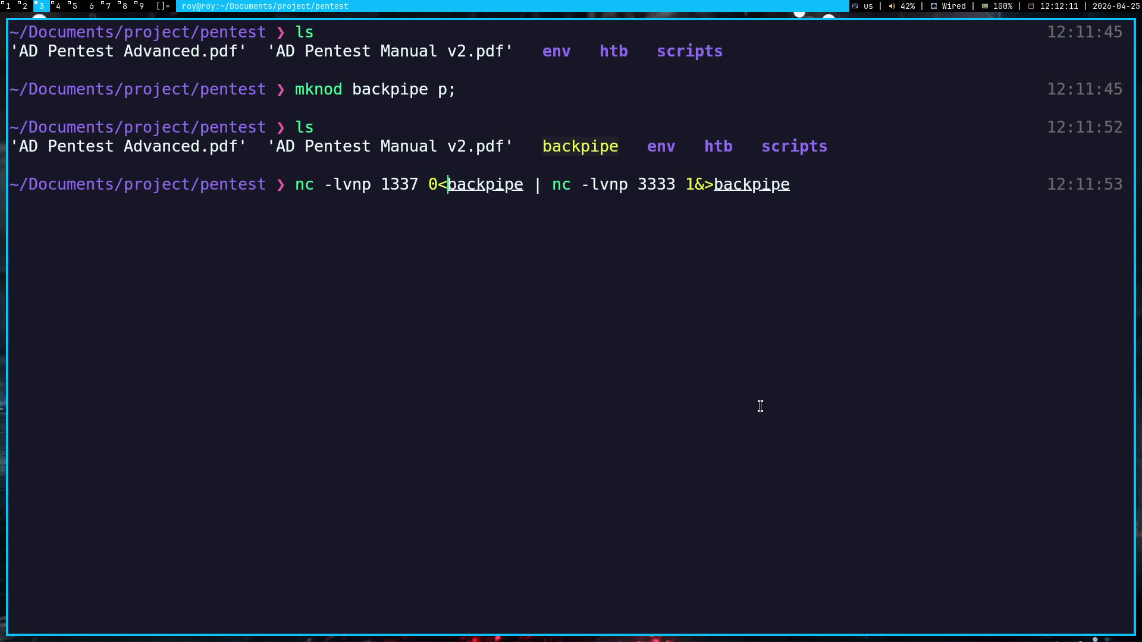
key("Left")
key("BackSpace")
key("BackSpace")
key("BackSpace")
type("1338")
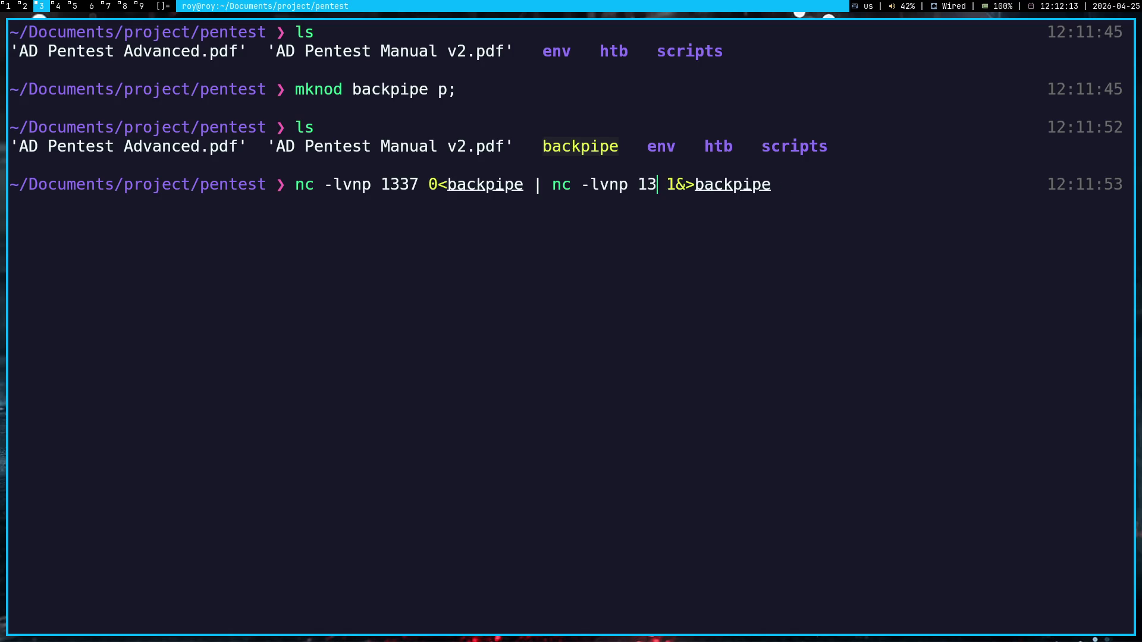
key("Return")
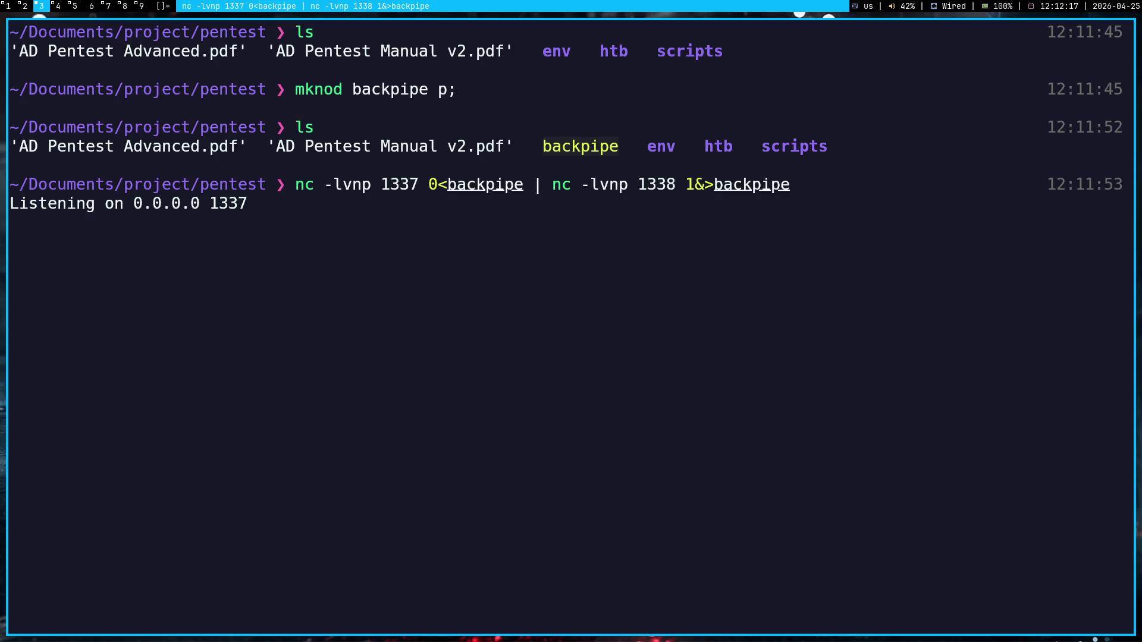
key("ctrl+c")
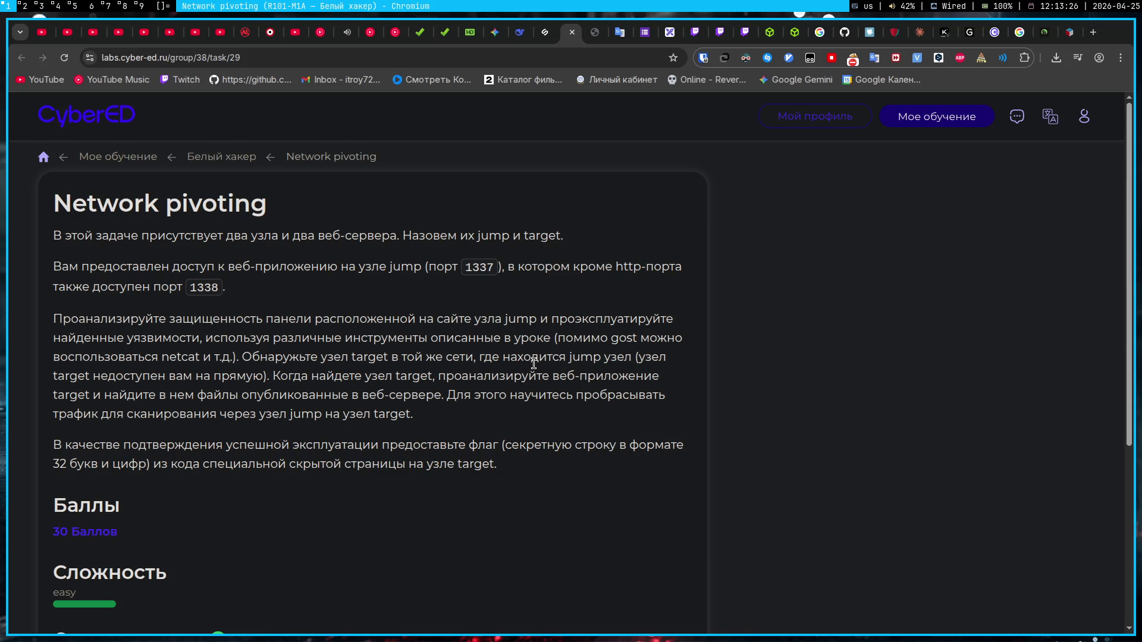
Rerun the sudo nmap -sS -sV scan of 10.10.0.20 on port 1338, which reports it closed.
key("super+3")
scroll(534, 364, "up", 1)
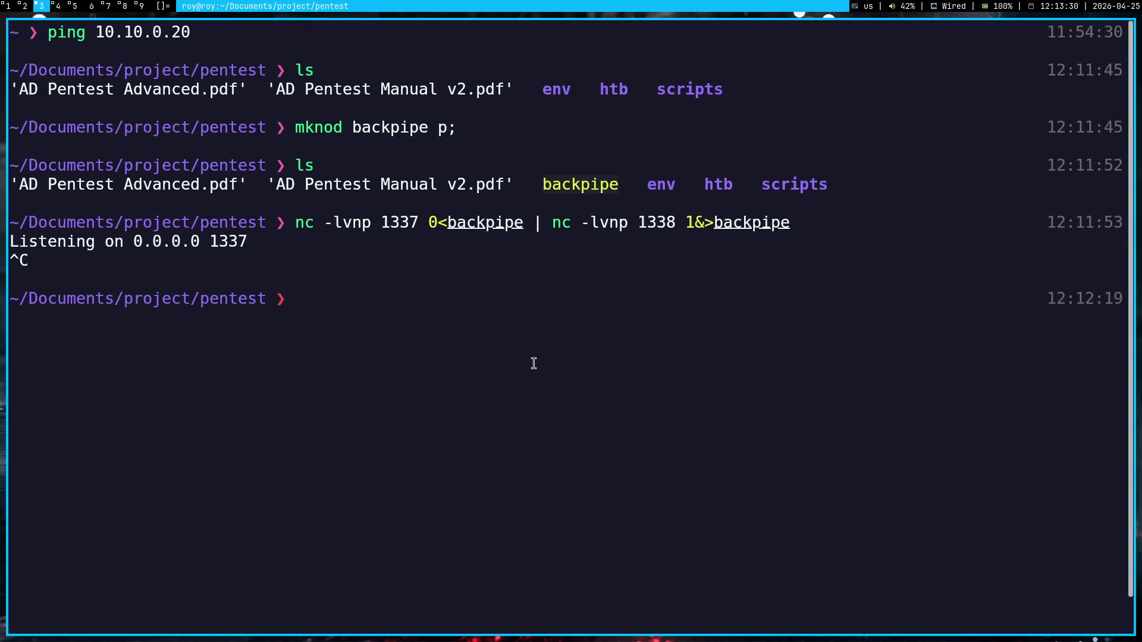
key("Up")
key("Up")
key("Up")
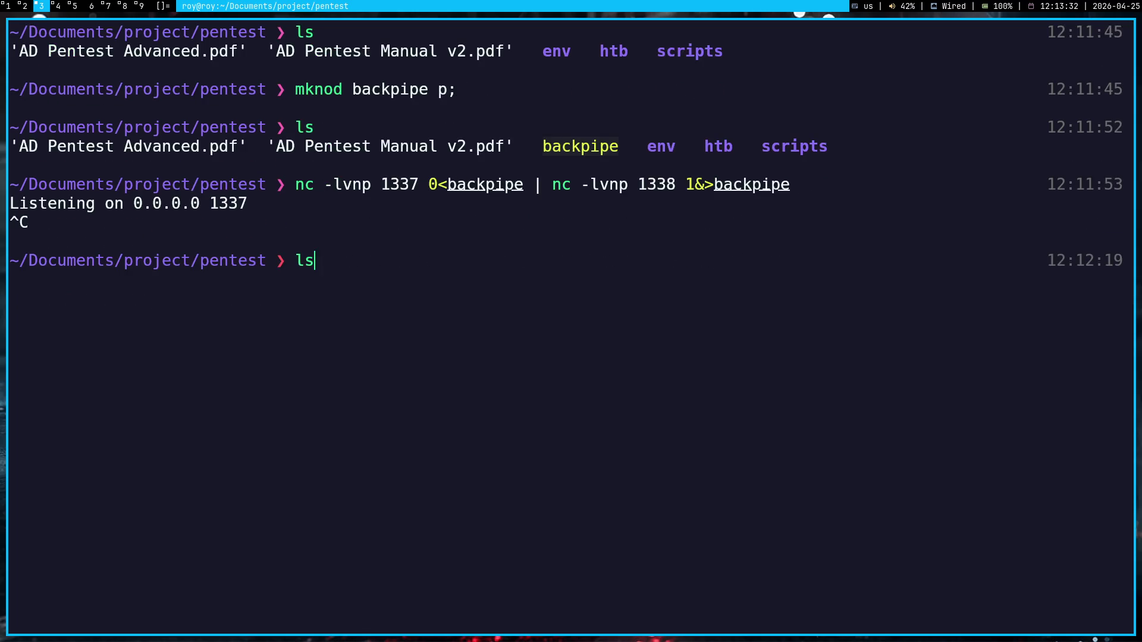
key("Up")
key("Up")
key("Up")
type("p 1338")
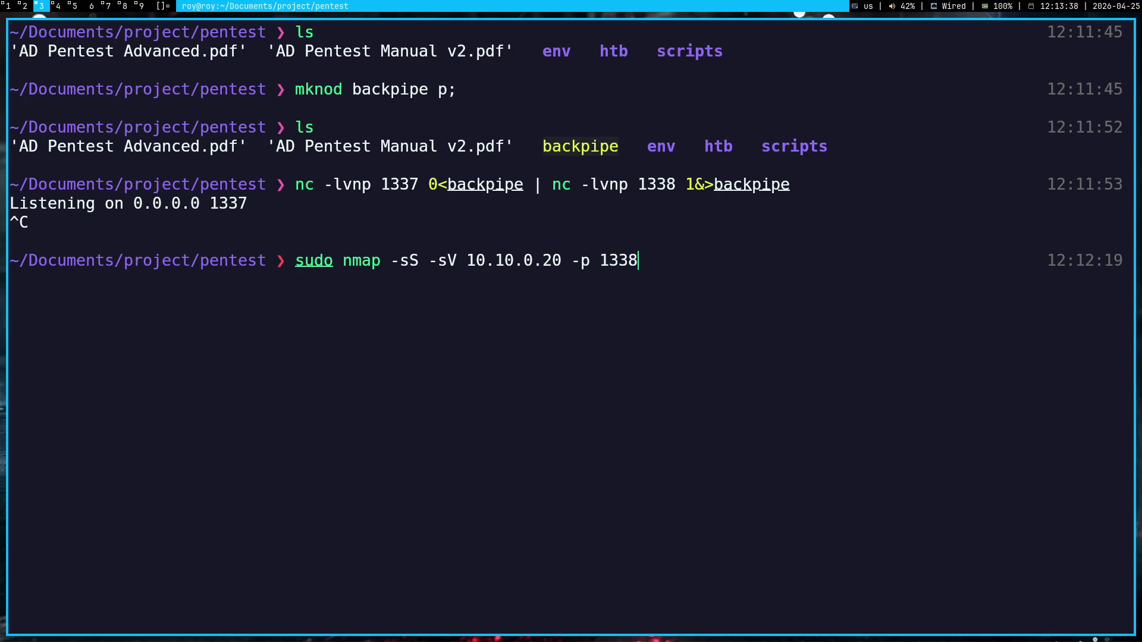
key("Return")
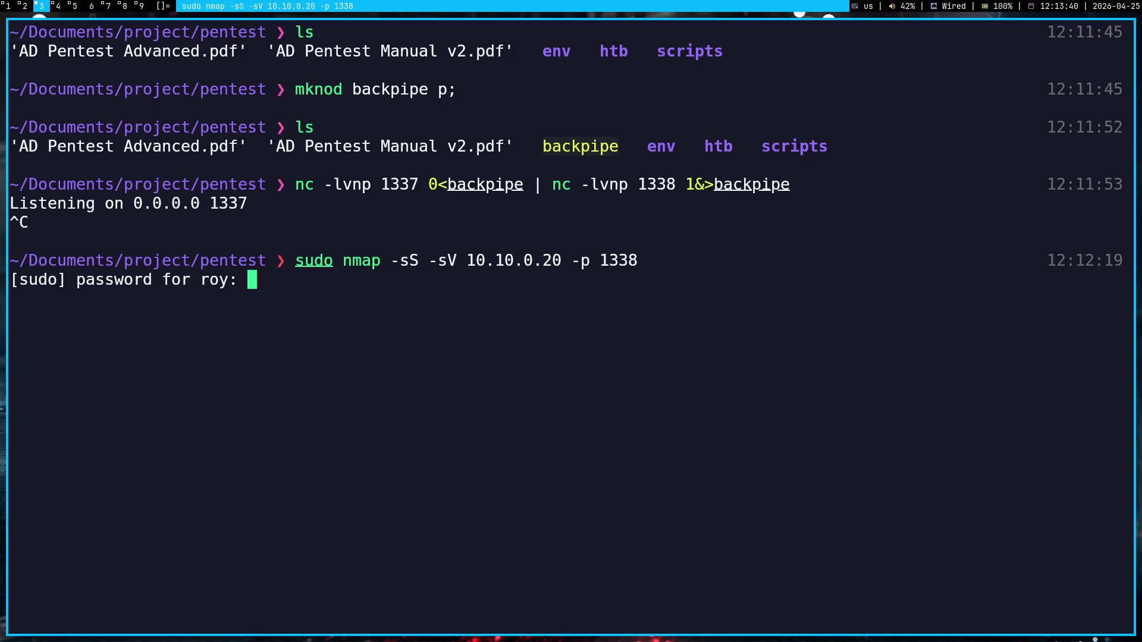
key("super+1")
scroll(534, 364, "down", 6)
key("super+3")
key("Return")
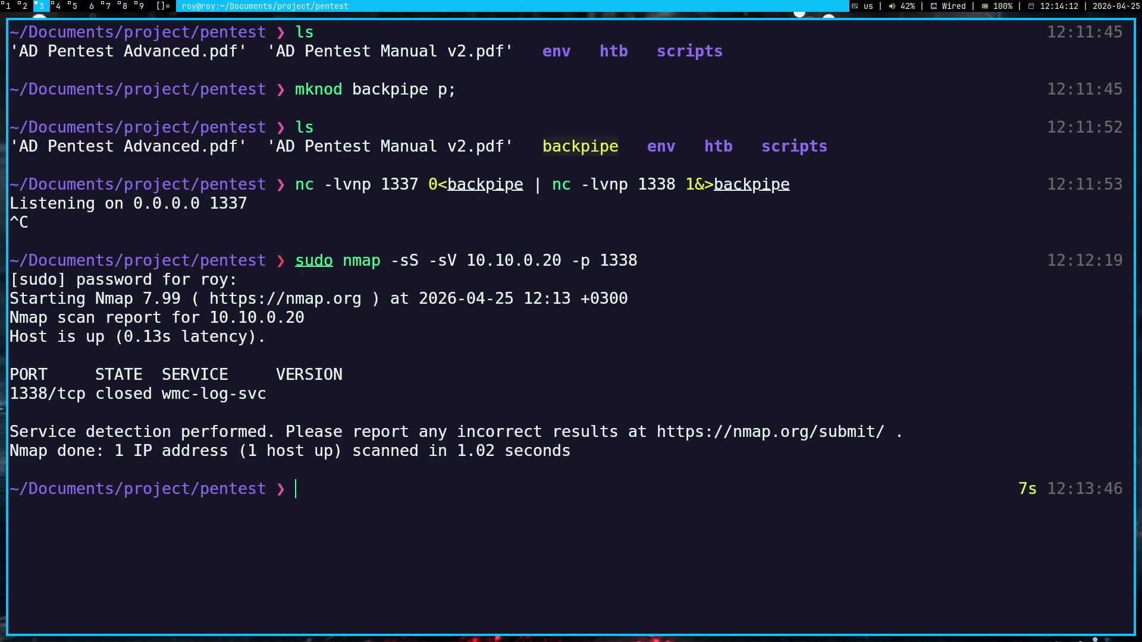
Go back to Obsidian's 11-04-2026 note at its Port2Port SSH section.
key("super+4")
key("super+3")
key("super+2")
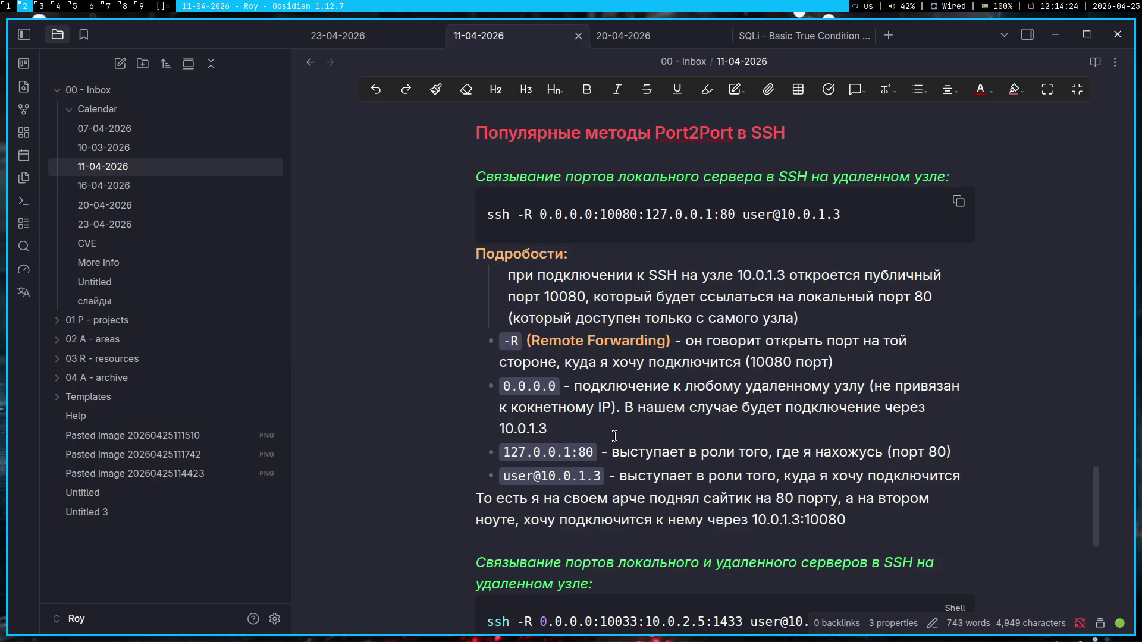
scroll(624, 428, "down", 2)
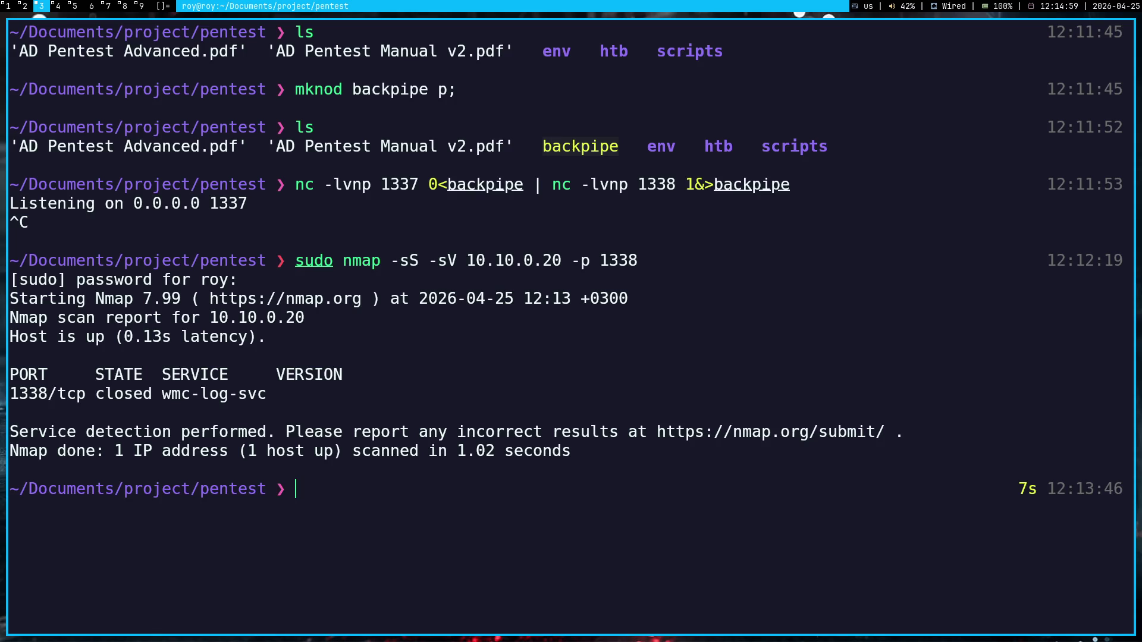
key("super+4")
key("super+3")
key("super+2")
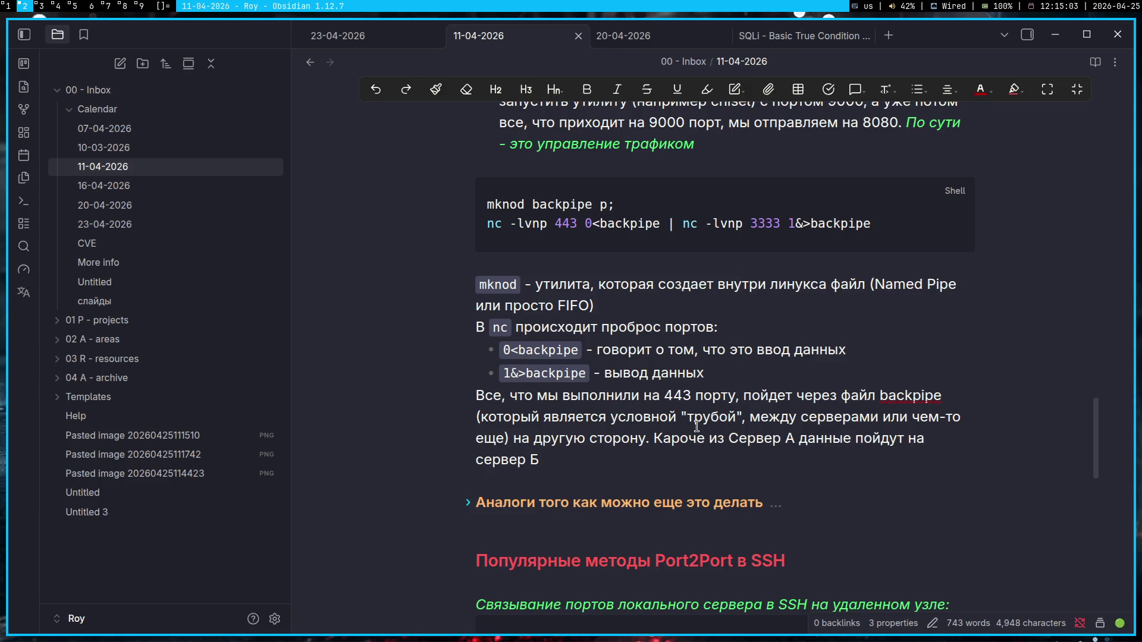
scroll(697, 426, "up", 10)
scroll(686, 424, "down", 4)
scroll(687, 424, "down", 8)
scroll(828, 377, "down", 5)
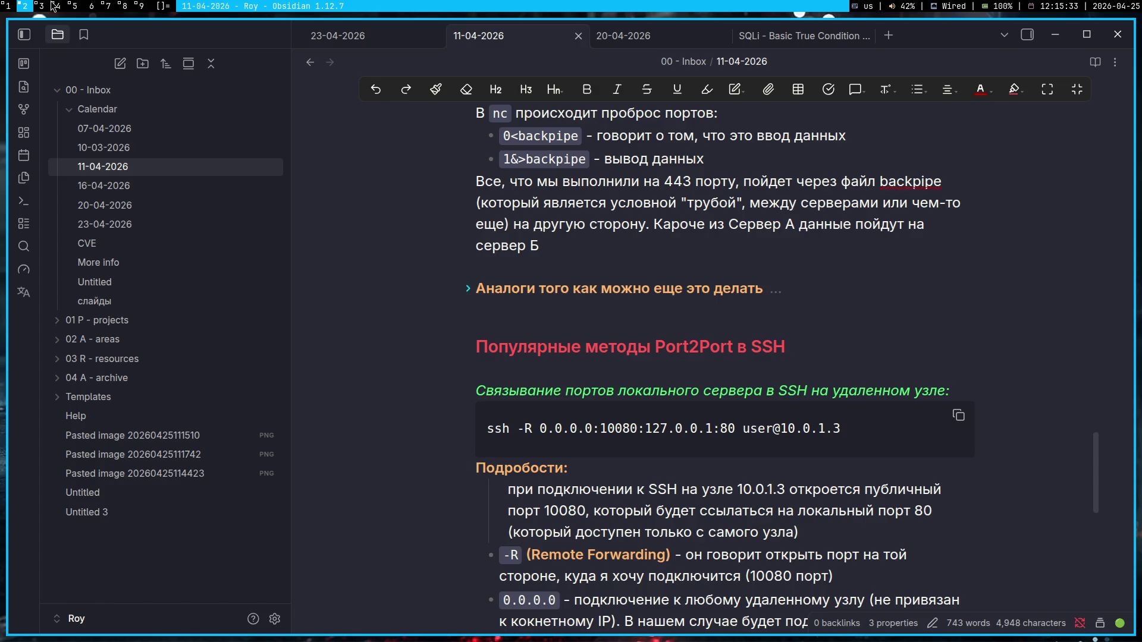
left_click(110, 7)
left_click(22, 6)
scroll(816, 455, "down", 3)
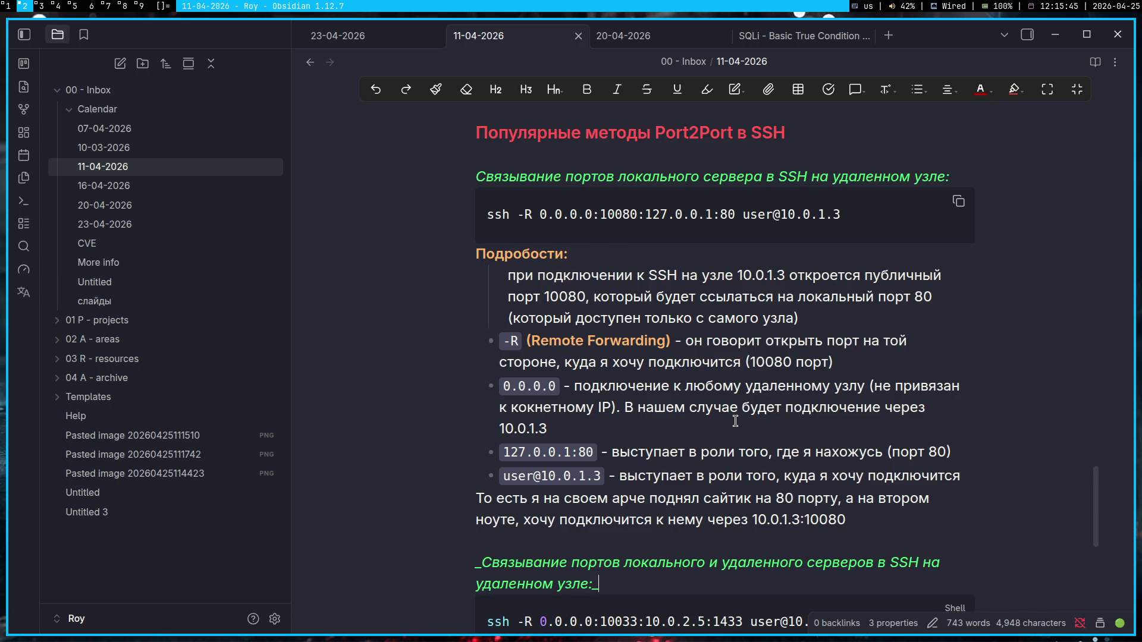
scroll(735, 420, "down", 3)
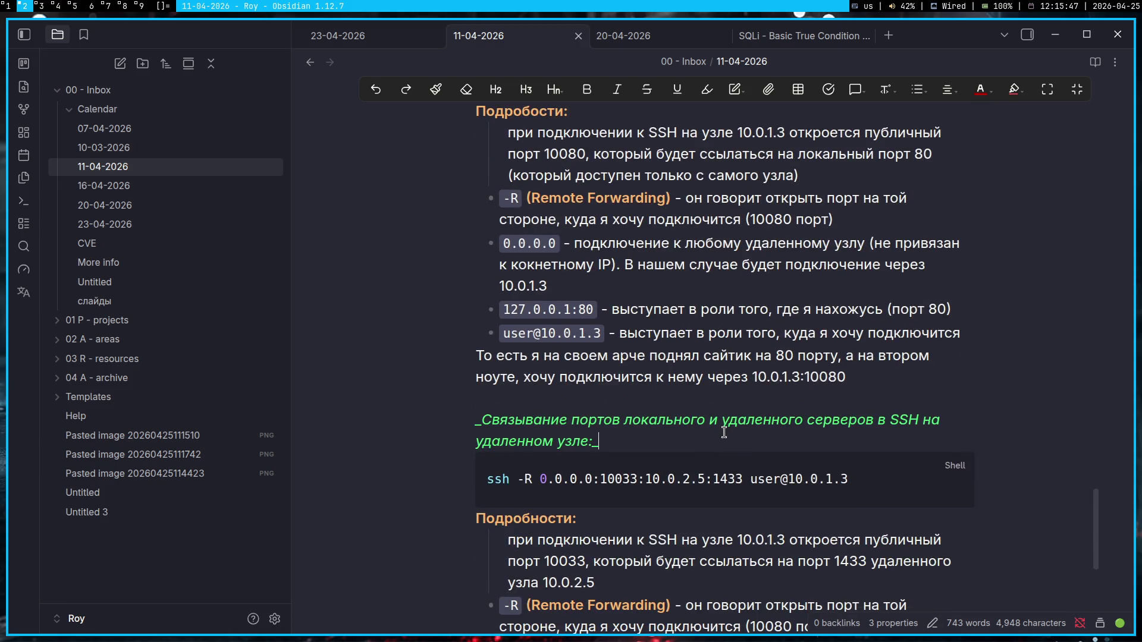
scroll(724, 432, "up", 3)
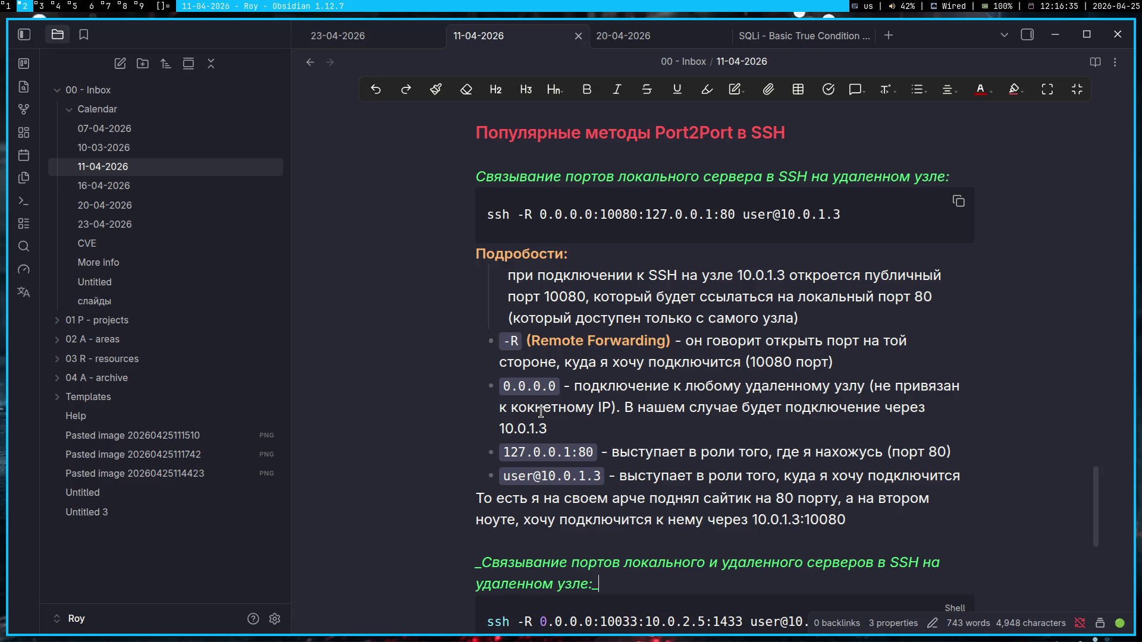
double_click(739, 206)
left_click(739, 207)
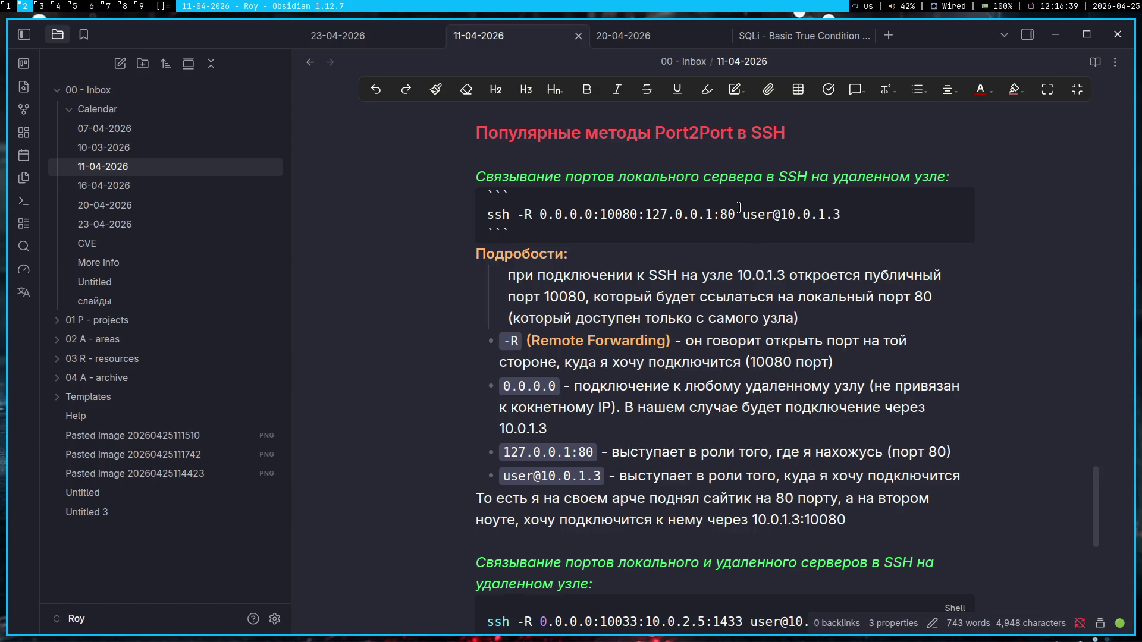
key("super+3")
Copy the netcat backpipe relay command from the terminal.
key("super+4")
key("super+3")
key("super+5")
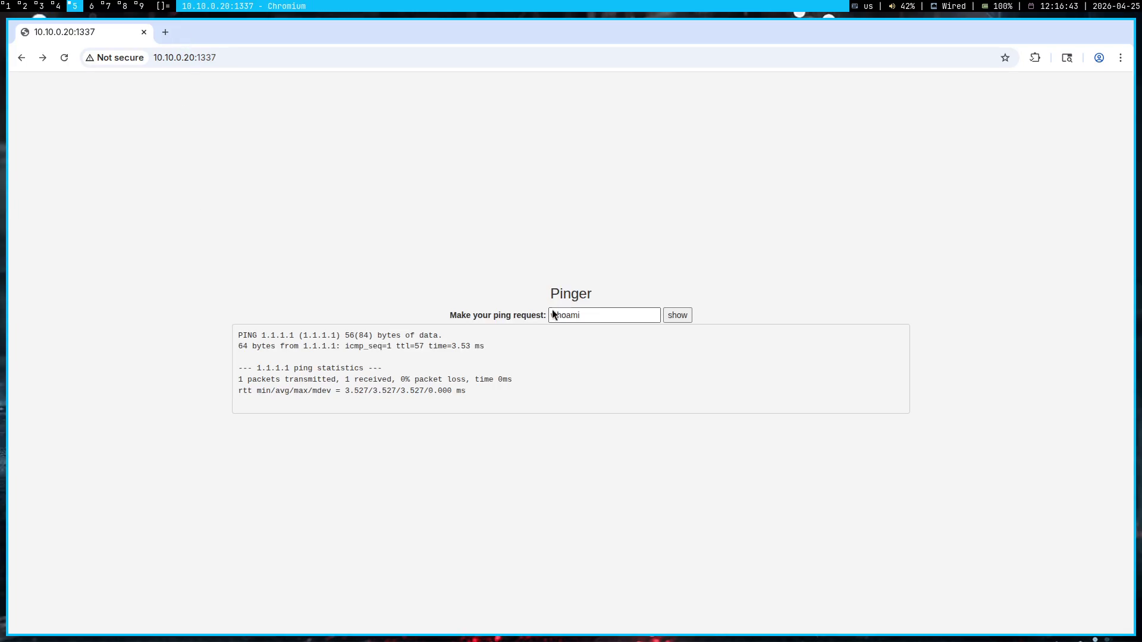
key("super+3")
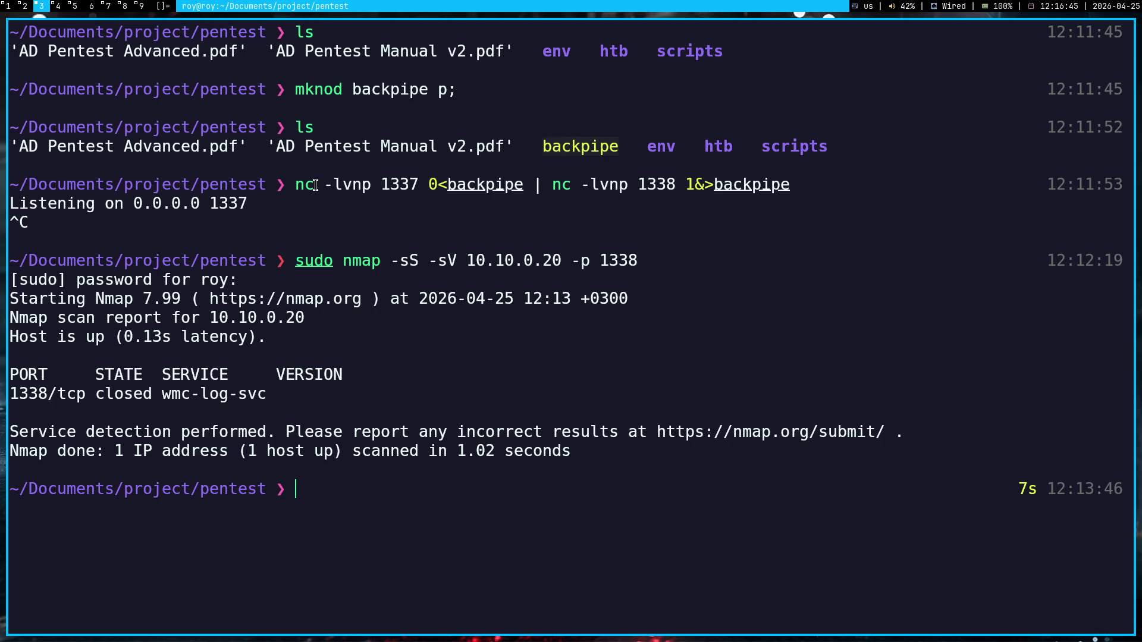
left_click_drag(295, 185, 791, 185)
key("super+c")
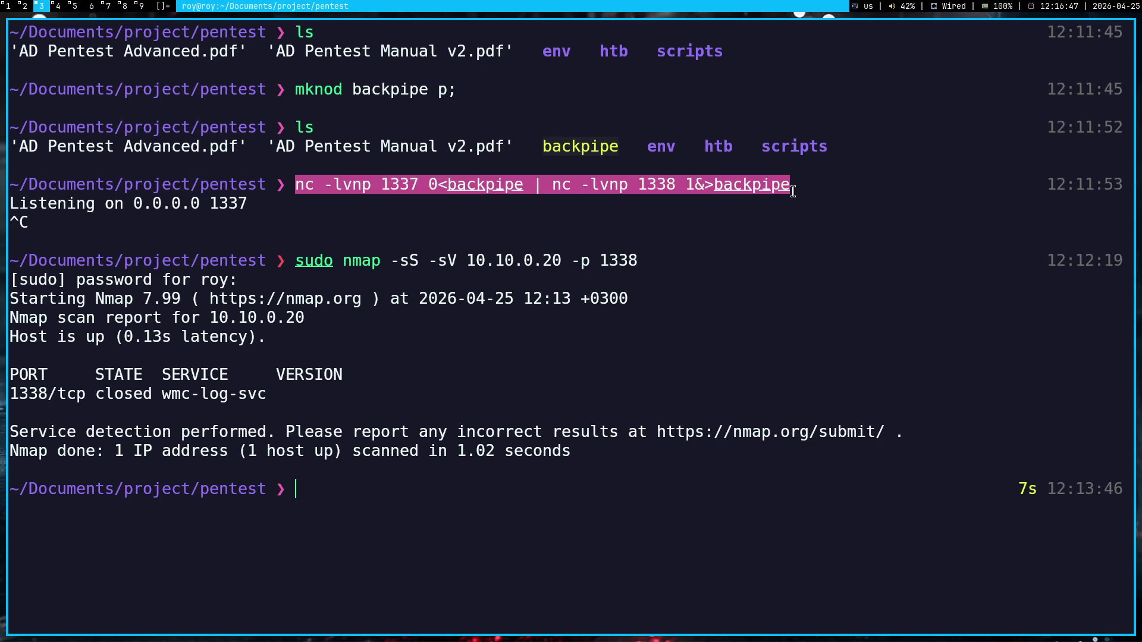
left_click(674, 164)
Submit the nc relay command through the Pinger form, then select the '1'='1 address in Burp Repeater.
key("super+5")
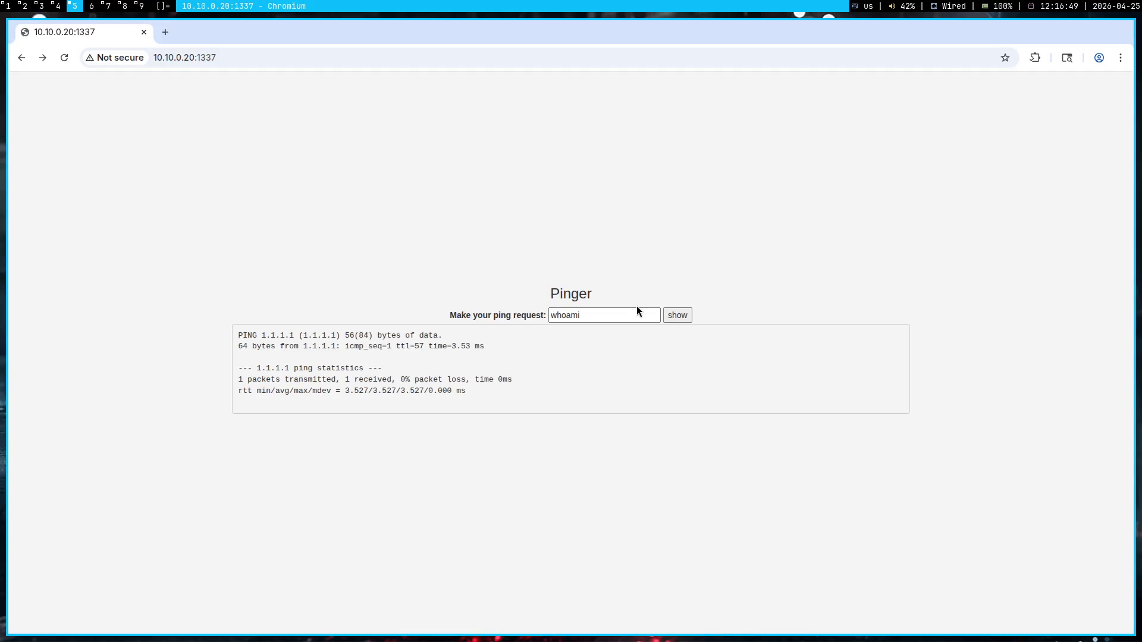
middle_click(637, 311)
left_click(680, 318)
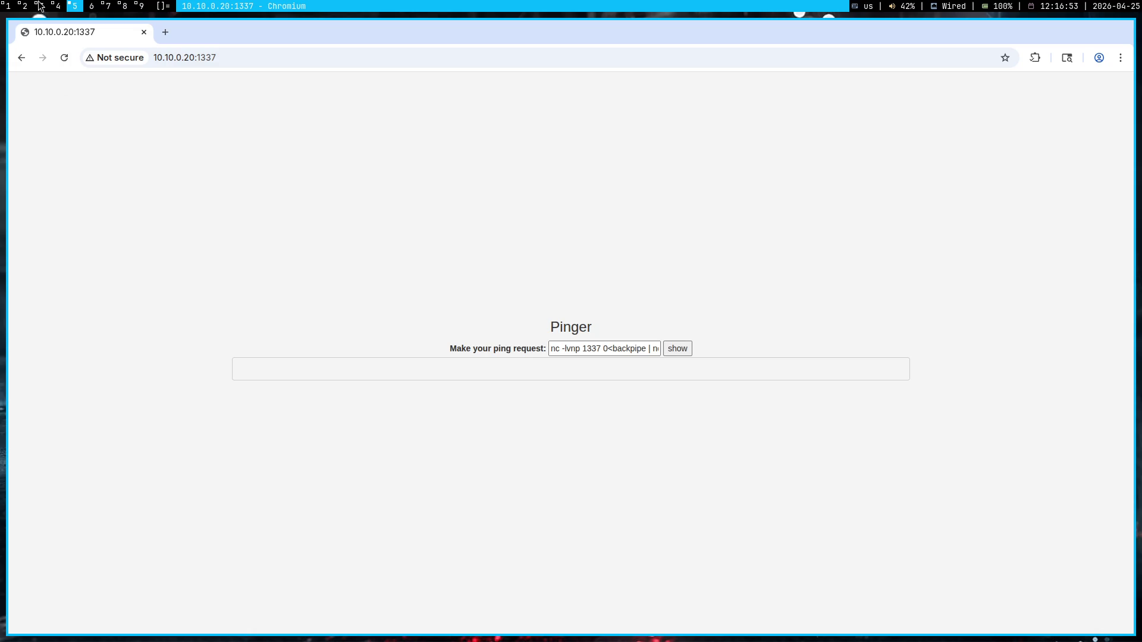
key("super+4")
double_click(93, 344)
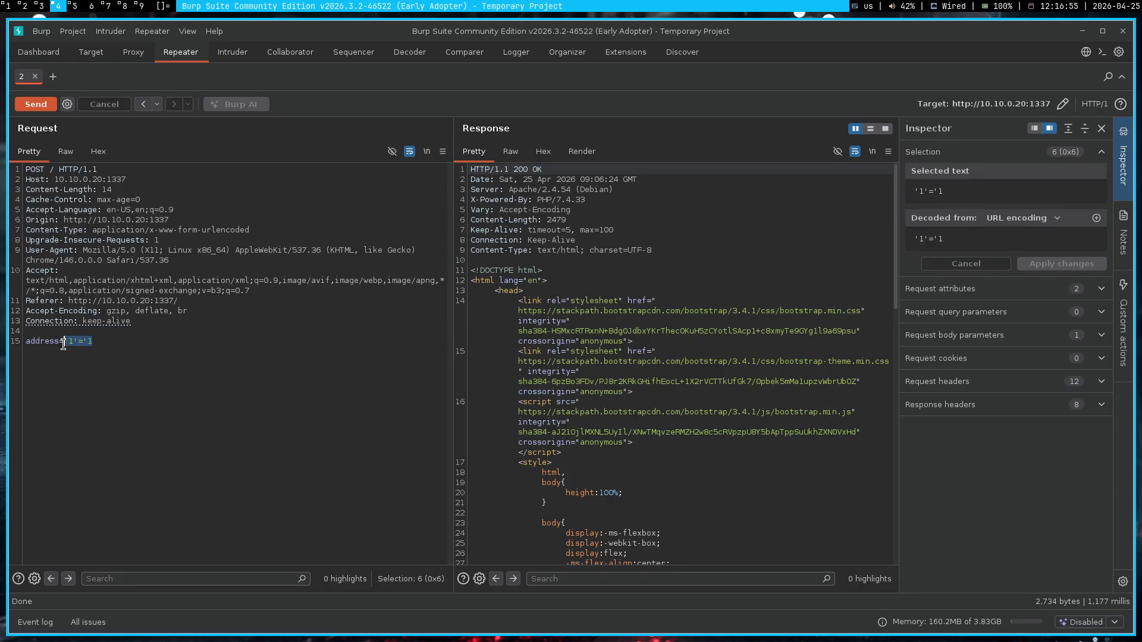
Replace the '1'='1 address with the URL-encoded nc relay payload, send it, and check the response.
key("ctrl+v")
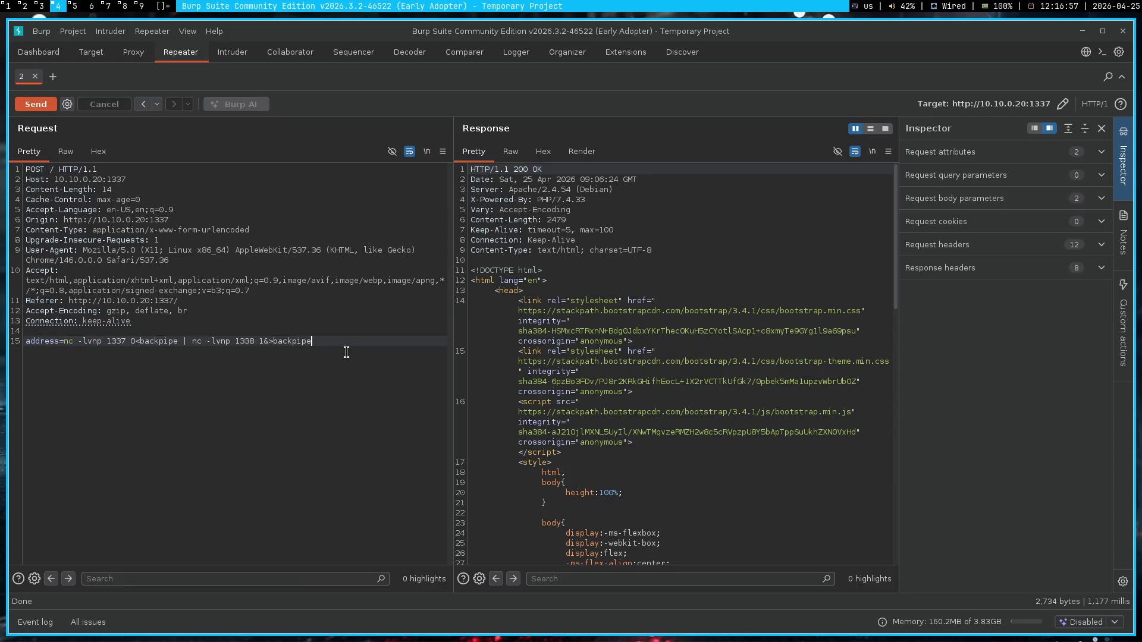
left_click_drag(311, 341, 65, 345)
key("ctrl+u")
left_click(27, 104)
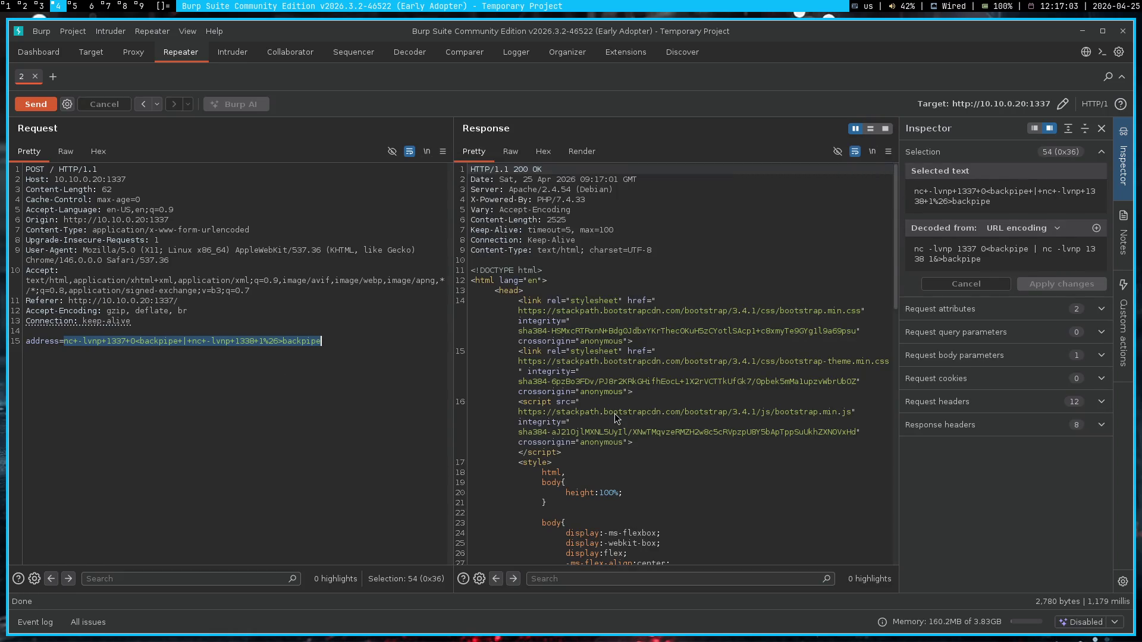
scroll(616, 418, "down", 8)
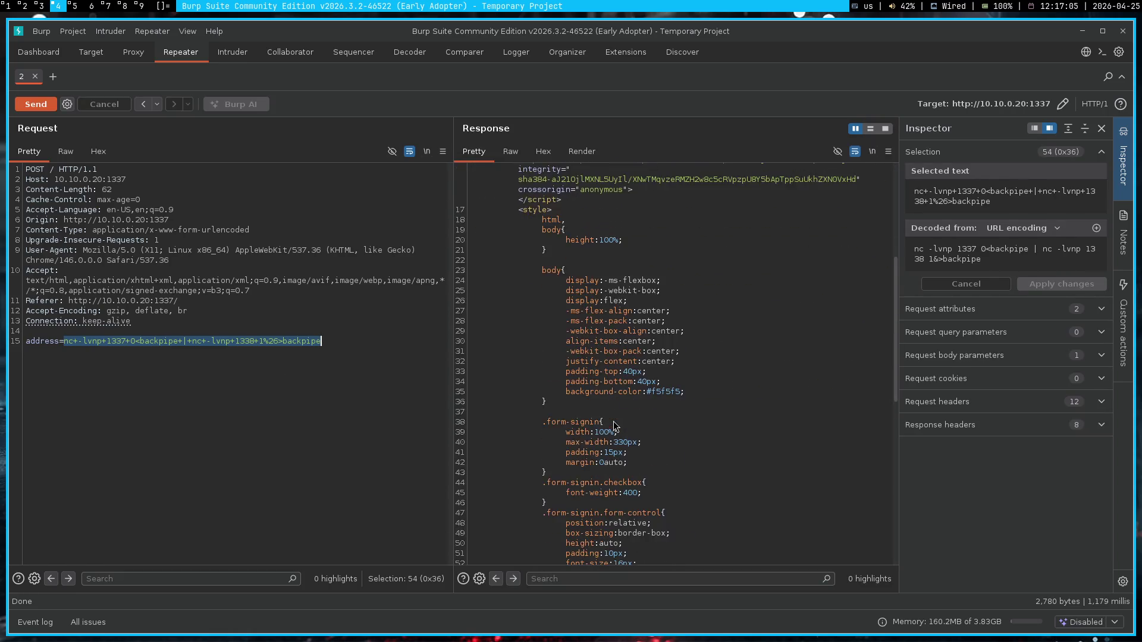
scroll(607, 439, "down", 10)
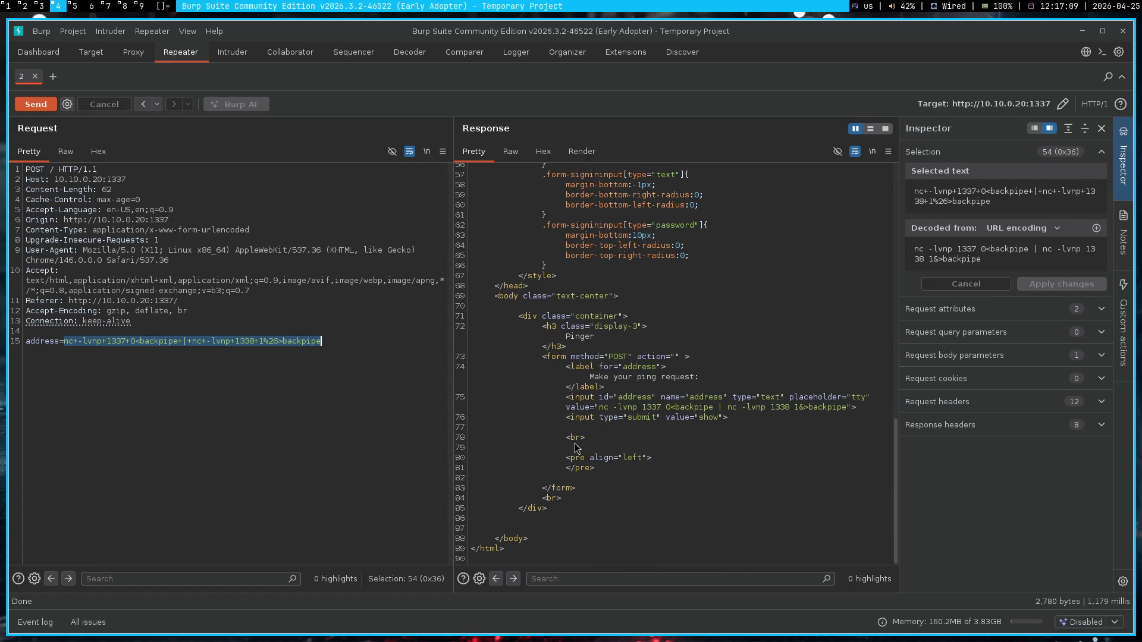
Revert the address value to '1'='1 and resend the request.
key("ctrl+shift+u")
key("ctrl+z")
key("ctrl+space")
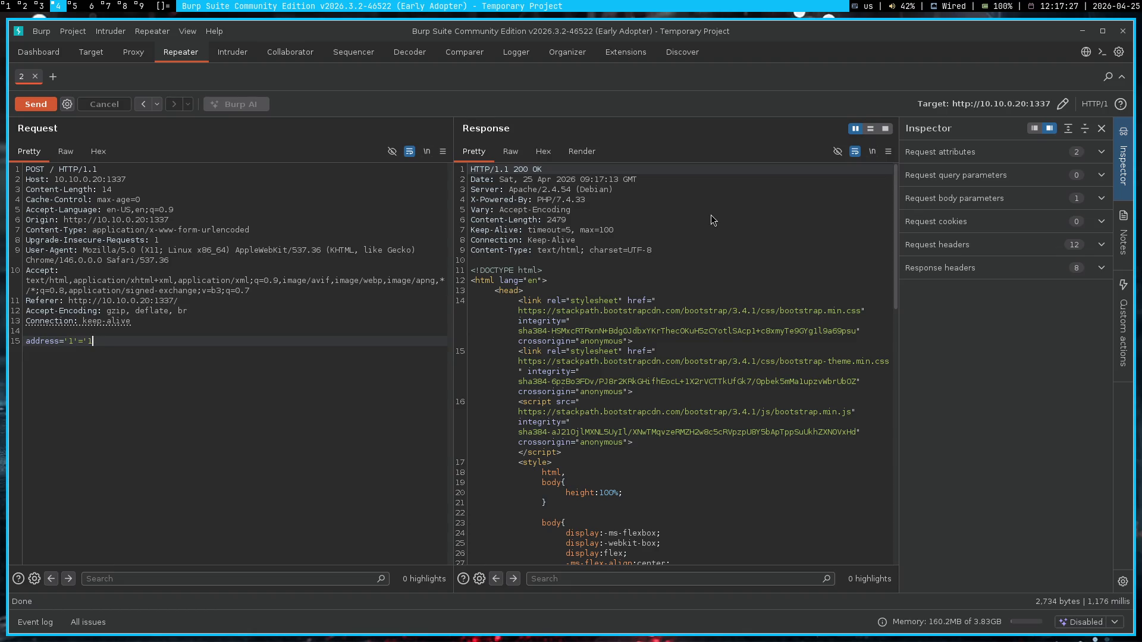
key("super+5")
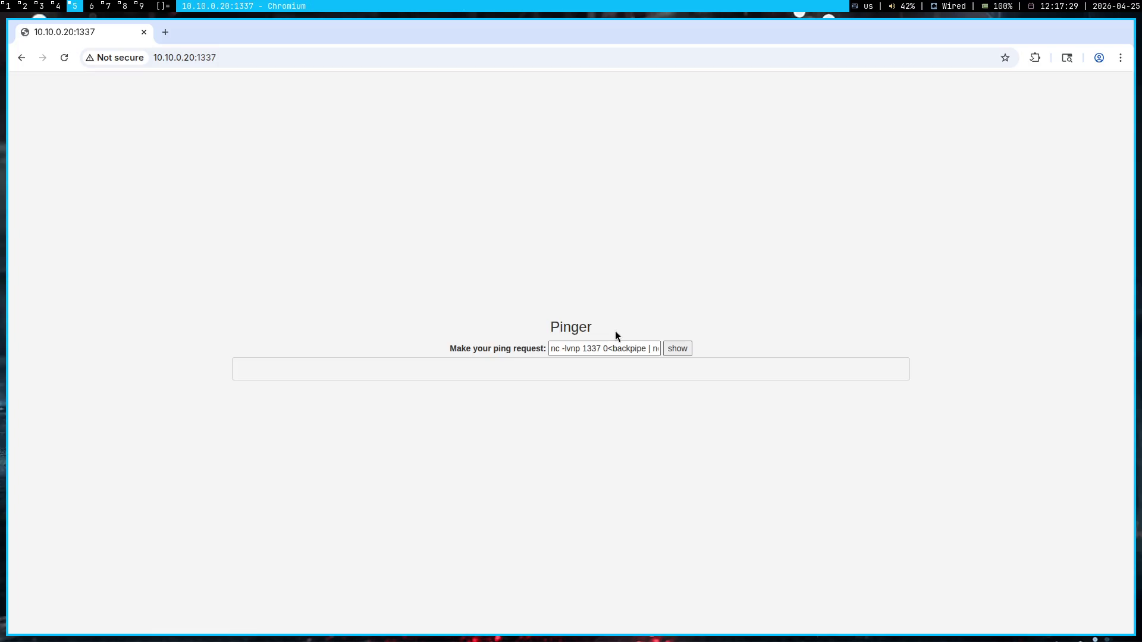
Return to the 1.1.1.1 ping result, review its HTML source, and close the source tab.
left_click(22, 63)
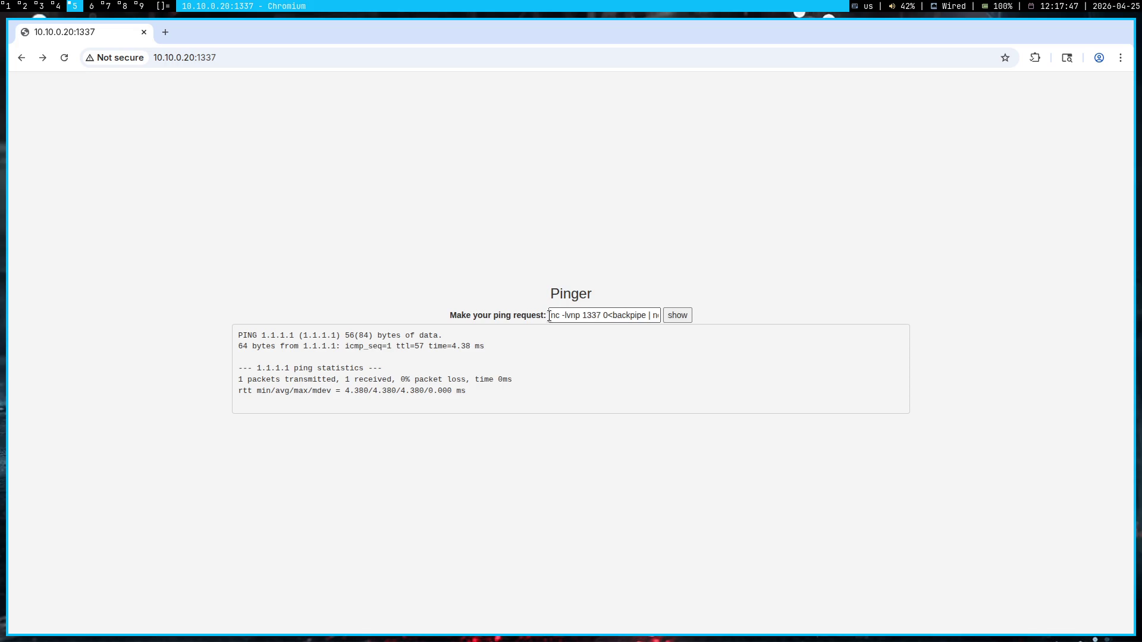
key("ctrl+u")
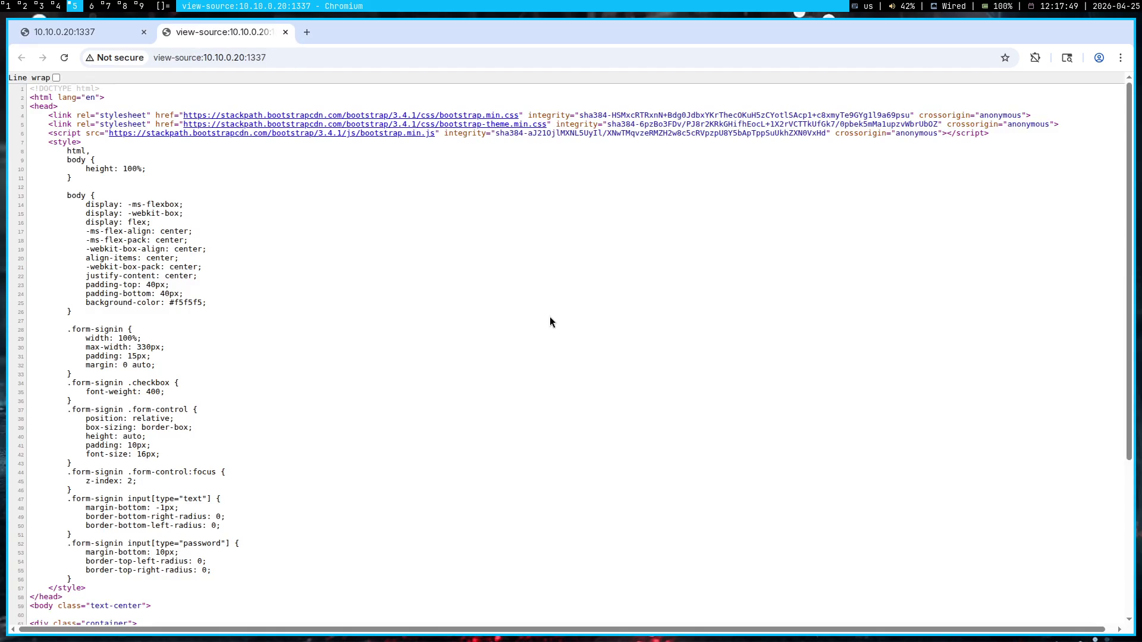
scroll(470, 330, "down", 5)
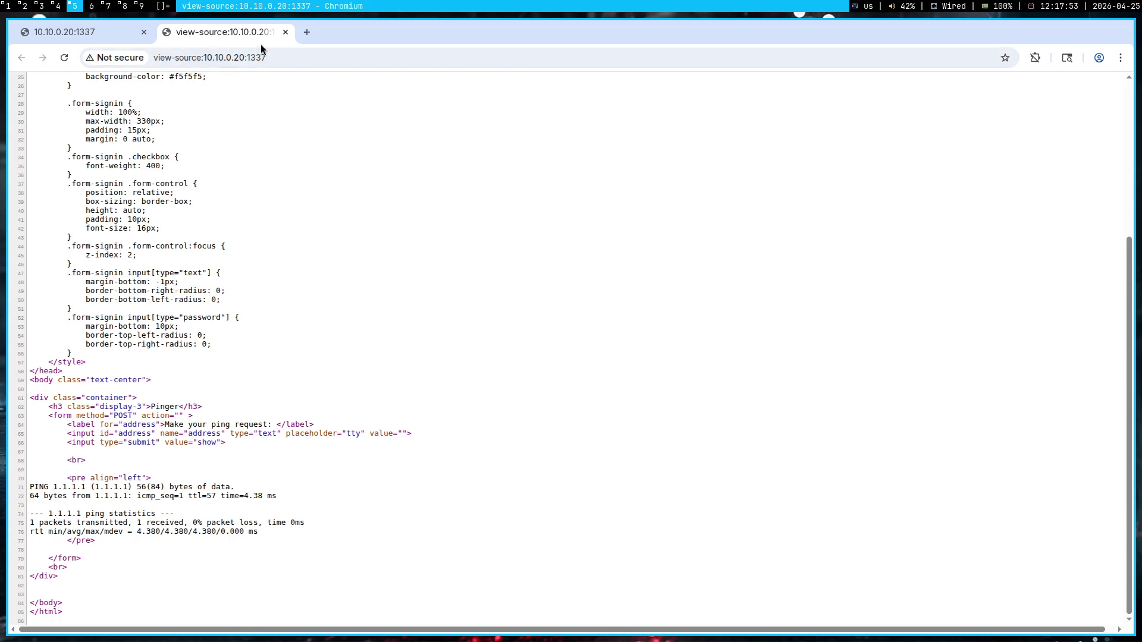
left_click(285, 32)
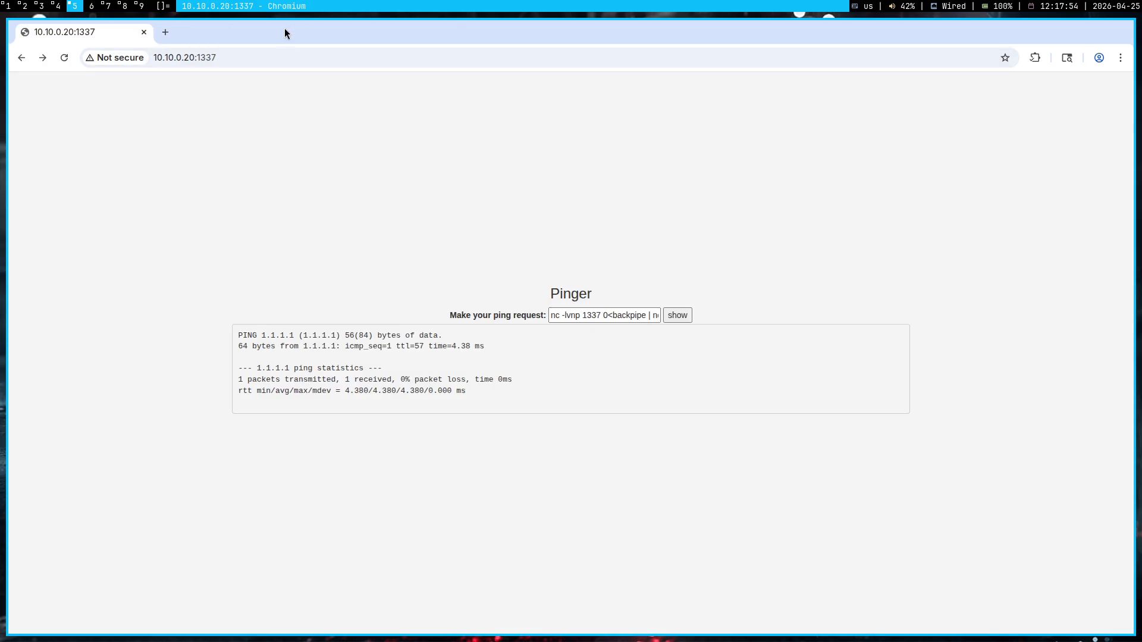
left_click(48, 5)
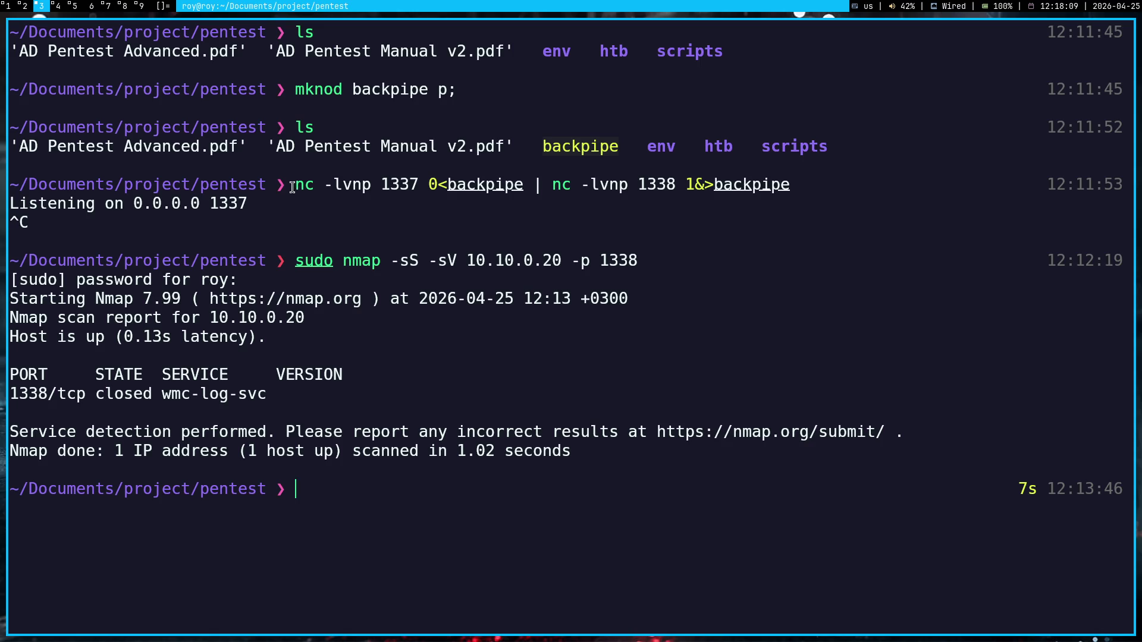
Rerun the nmap scan of port 1338 and restart the nc relay listener on port 1337.
key("Up")
key("Return")
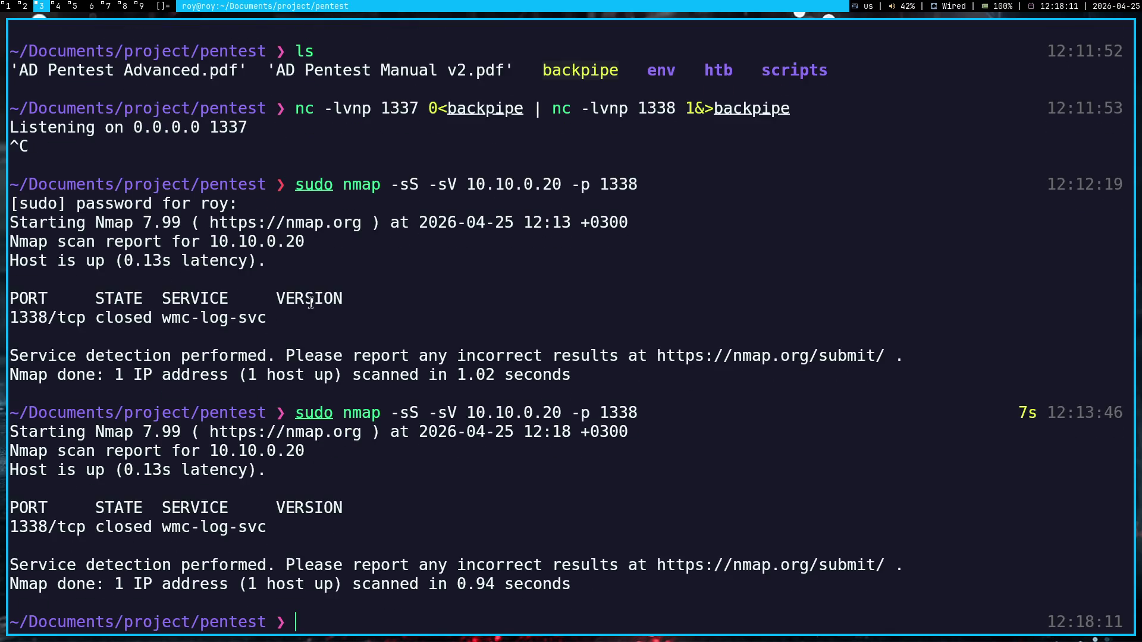
key("Up")
key("Up")
key("Return")
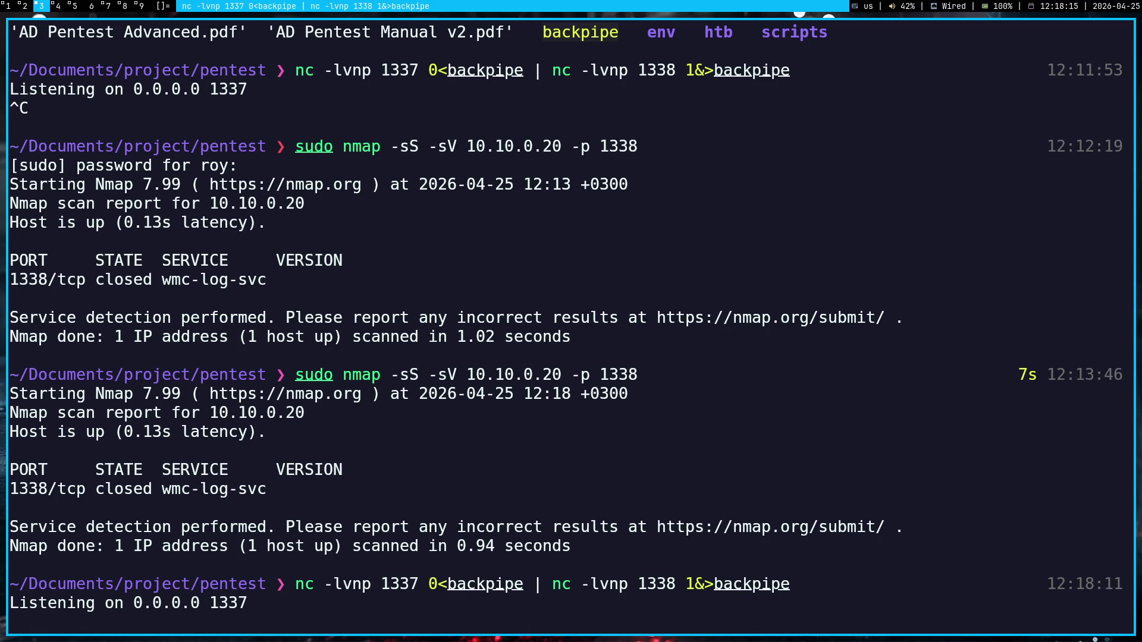
key("super+4")
key("super+5")
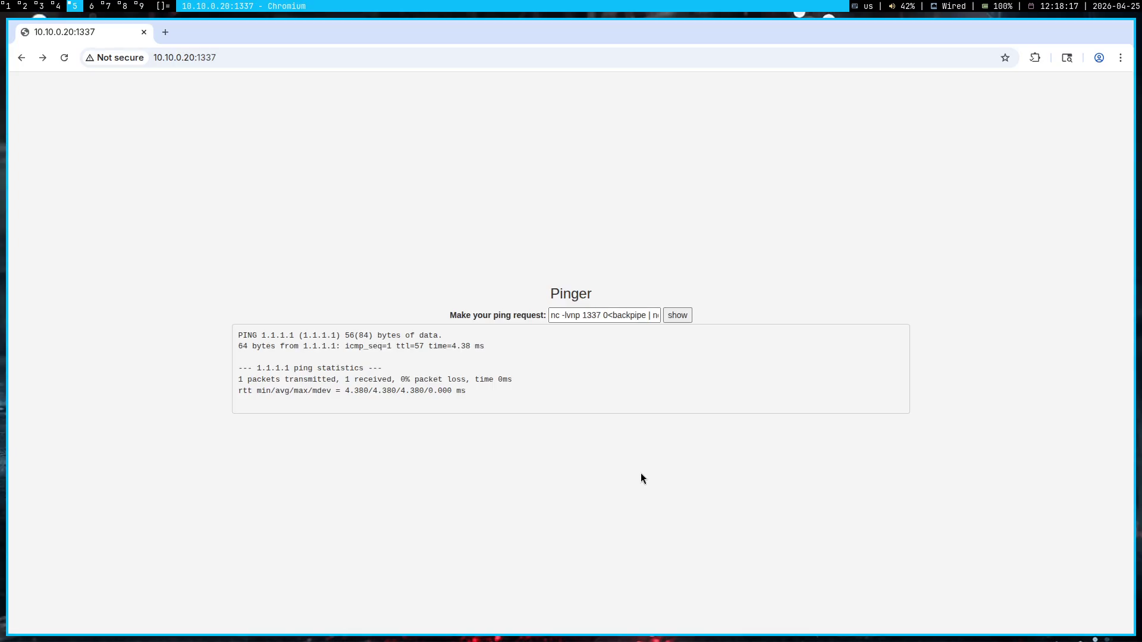
Replace the nc command in the Pinger field with whoami and submit it.
left_click(612, 315)
key("ctrl+a")
key("BackSpace")
type("p")
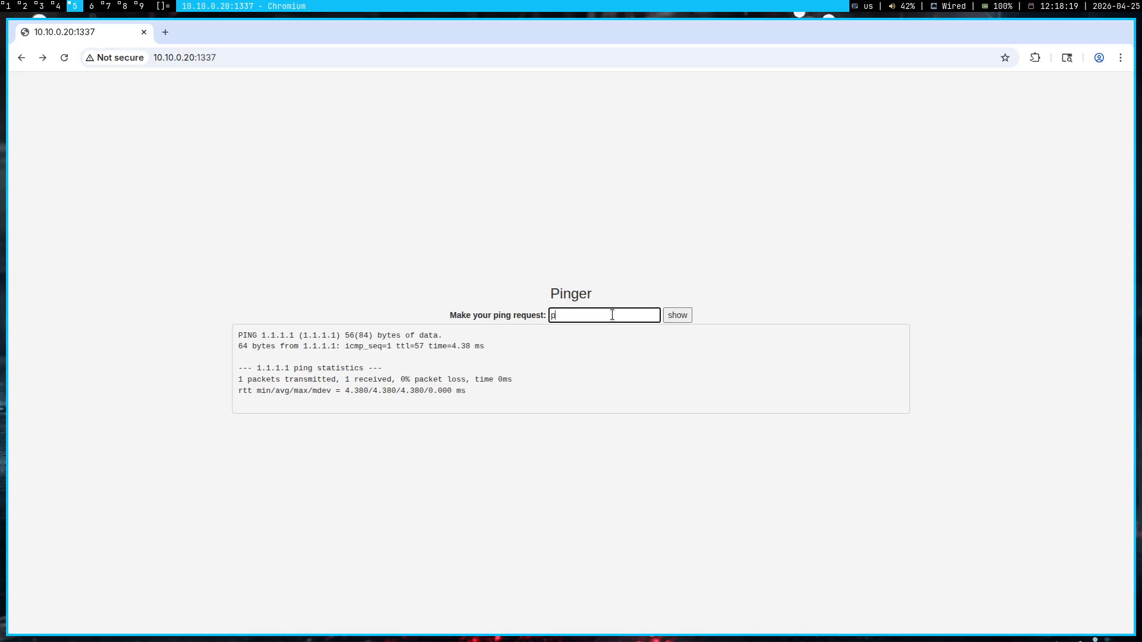
key("BackSpace")
type("whoami")
key("Return")
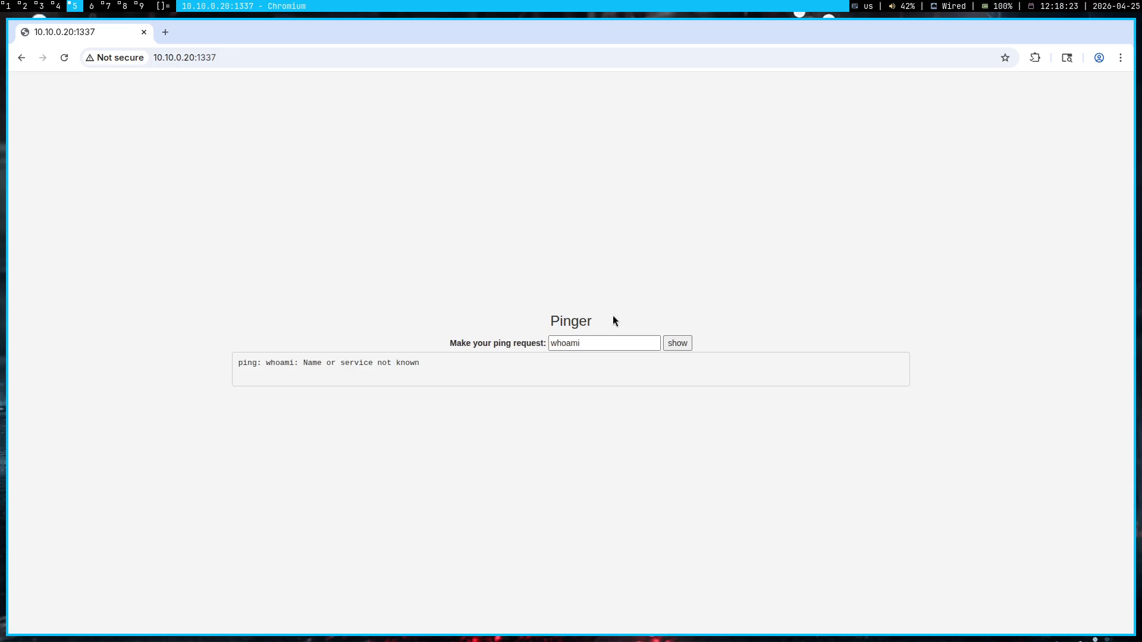
Submit ls and then l as Pinger requests, clearing the field afterwards.
double_click(629, 341)
key("BackSpace")
type("ls")
key("Return")
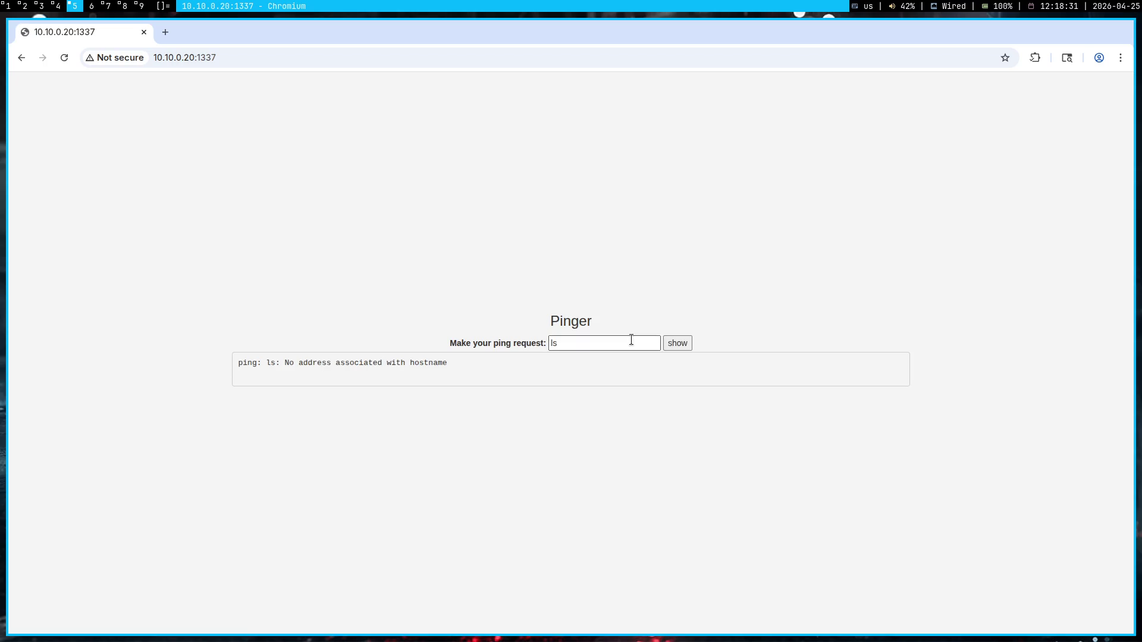
left_click(631, 340)
left_click(631, 341)
key("Escape")
key("BackSpace")
key("Return")
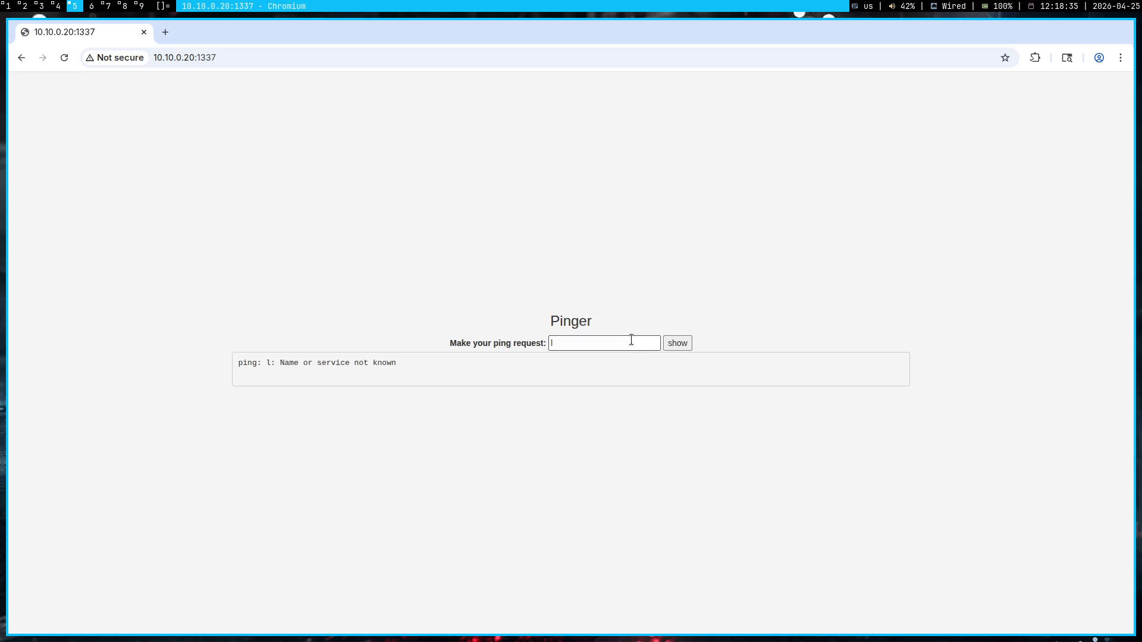
key("BackSpace")
Go back through page history to the earlier 1.1.1.1 ping result.
left_click(15, 57)
left_click(16, 58)
left_click(17, 58)
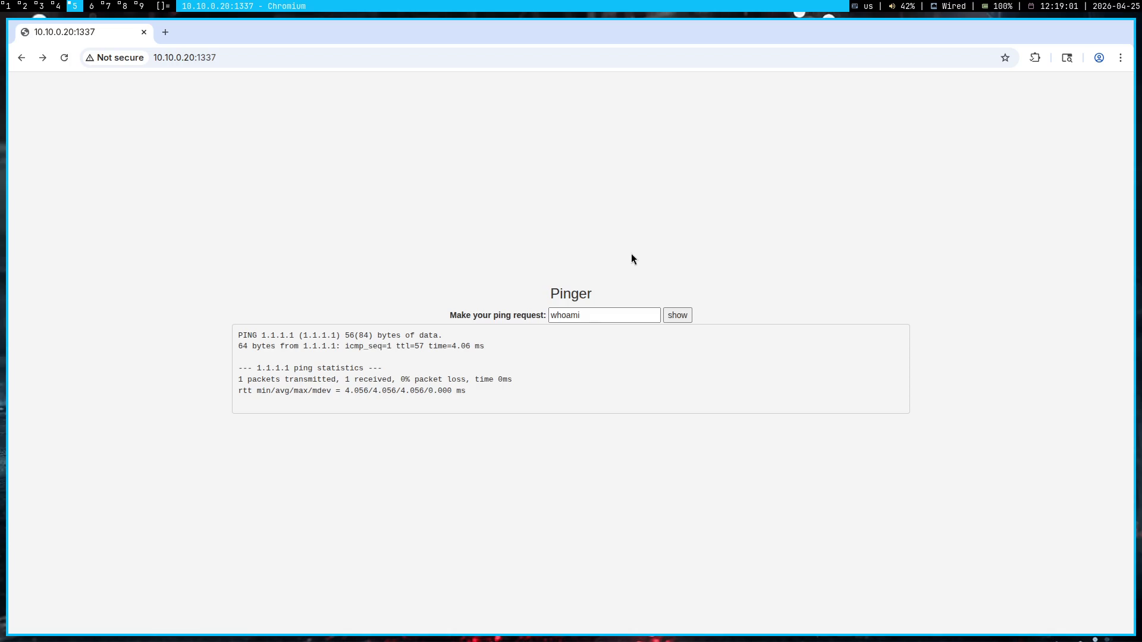
key("super+1")
key("super+2")
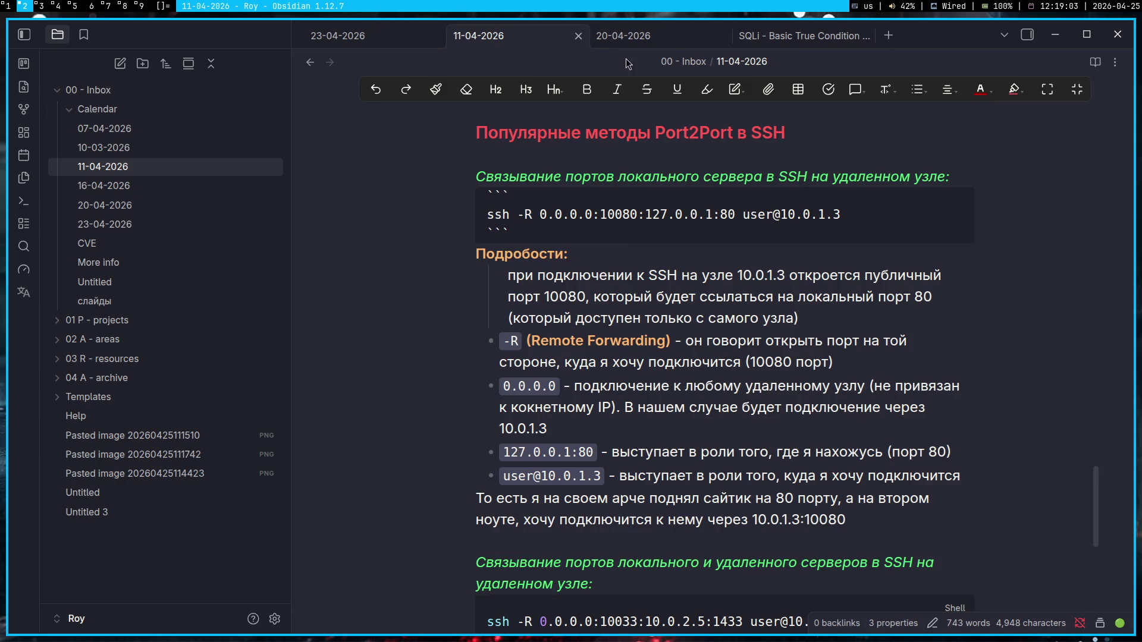
Search all notes for 'command' and open the OS Command Injection via Filename note.
left_click(863, 36)
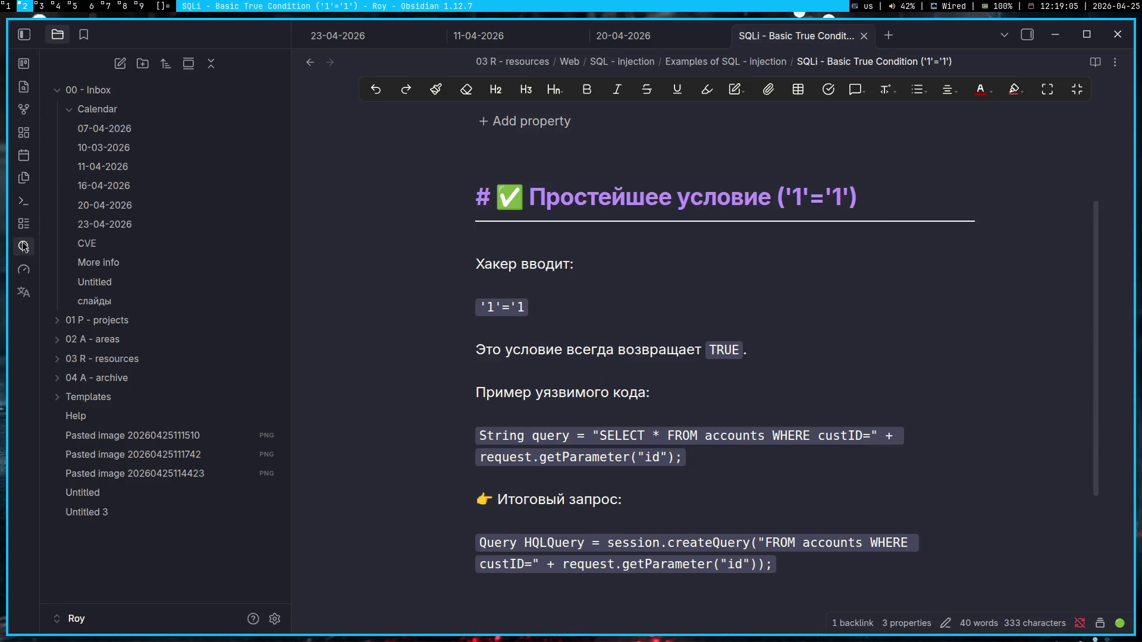
left_click(24, 247)
type("command")
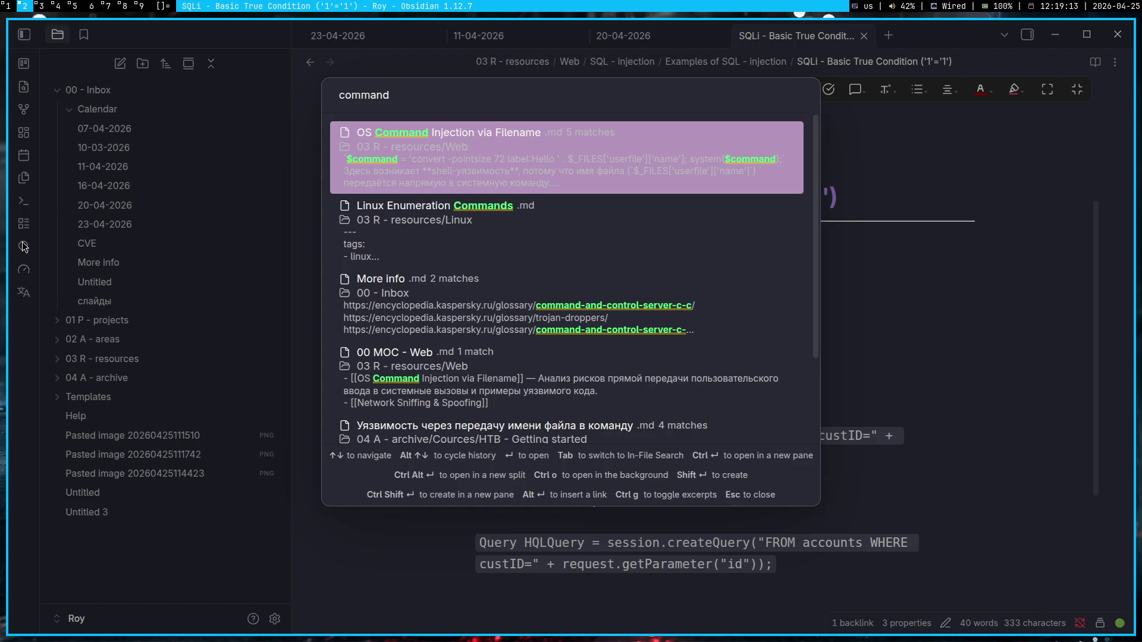
key("Return")
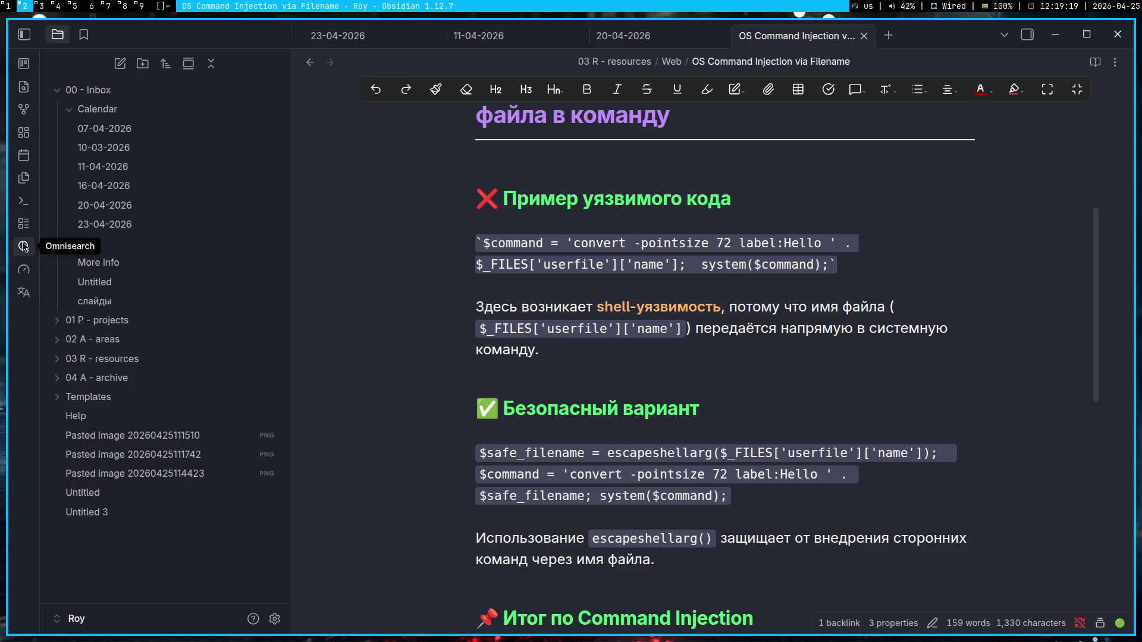
Read through the command-injection note, including the filename inline-code example.
scroll(640, 402, "up", 4)
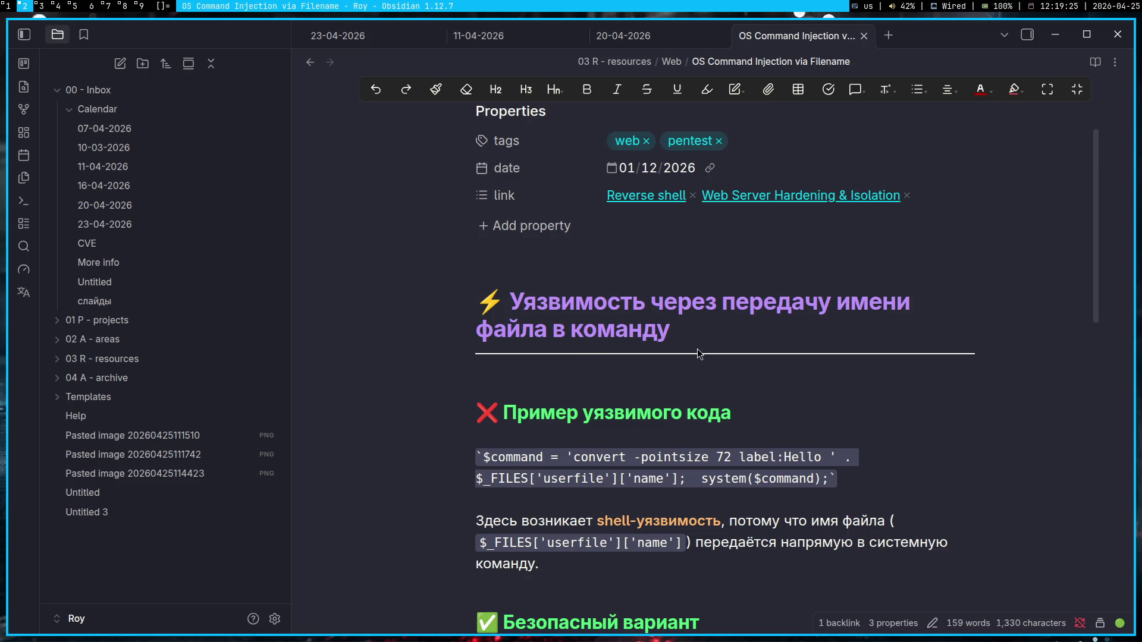
scroll(541, 398, "down", 1)
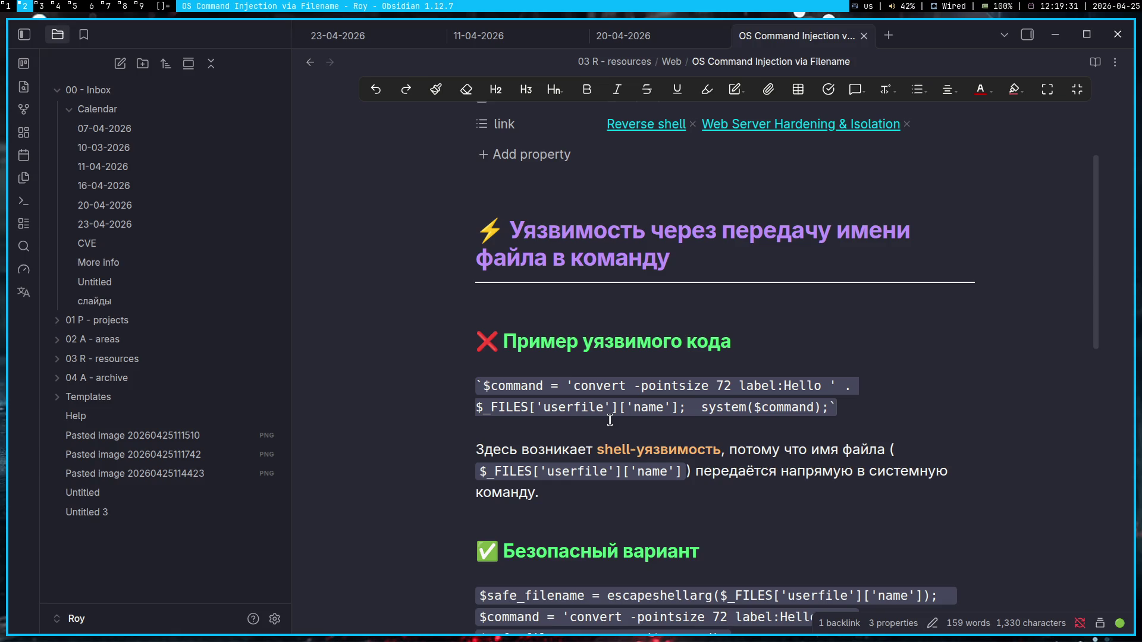
scroll(612, 419, "down", 2)
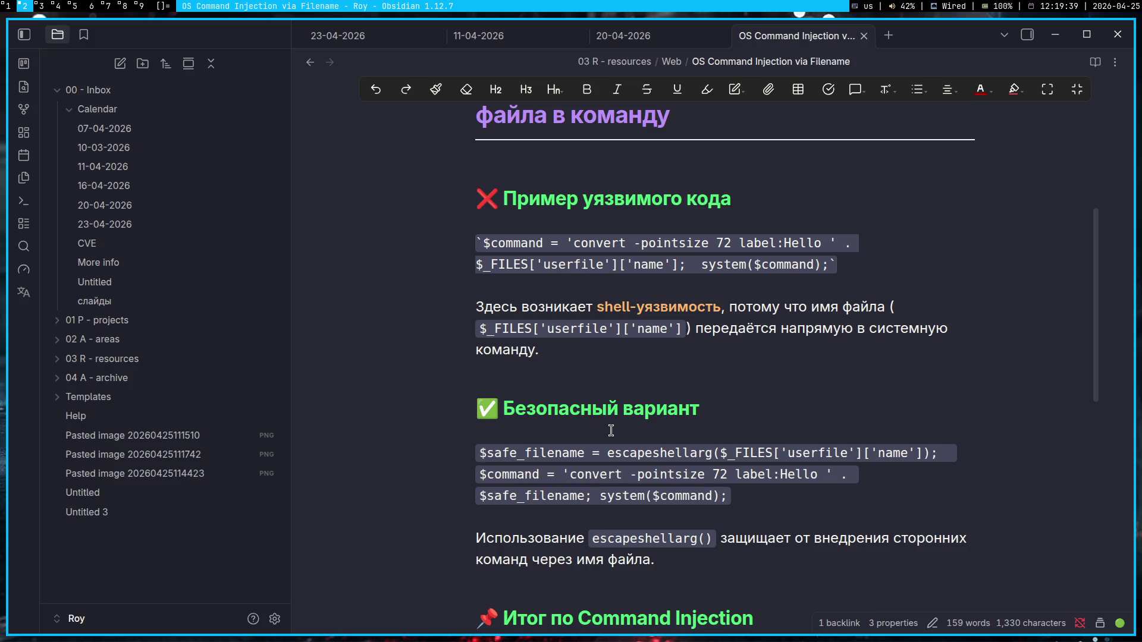
left_click(478, 329)
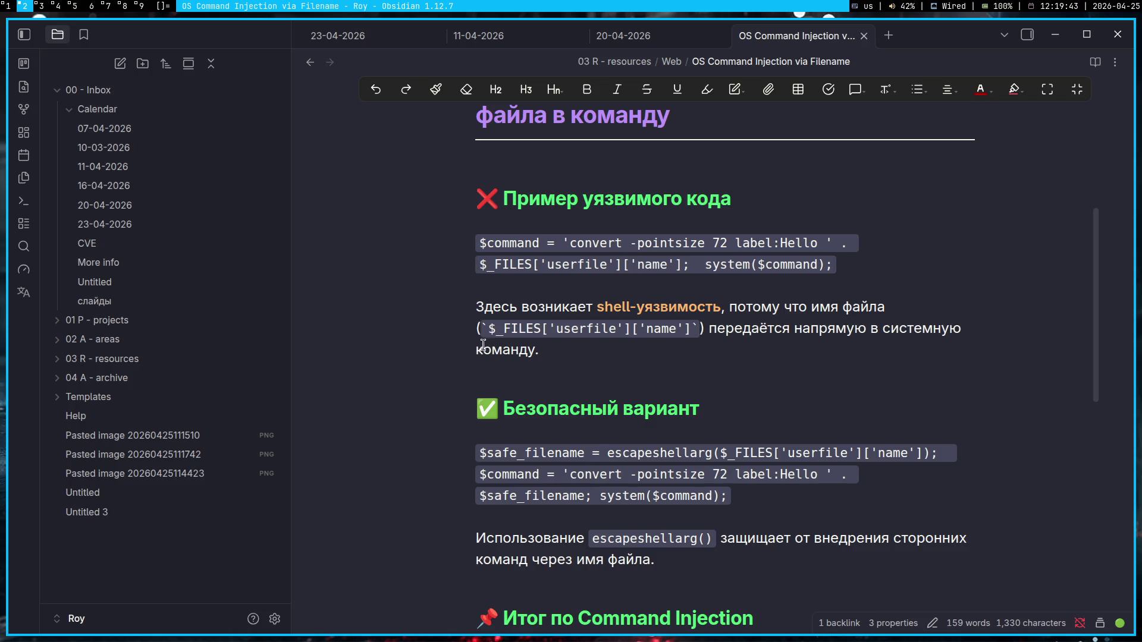
left_click(482, 350)
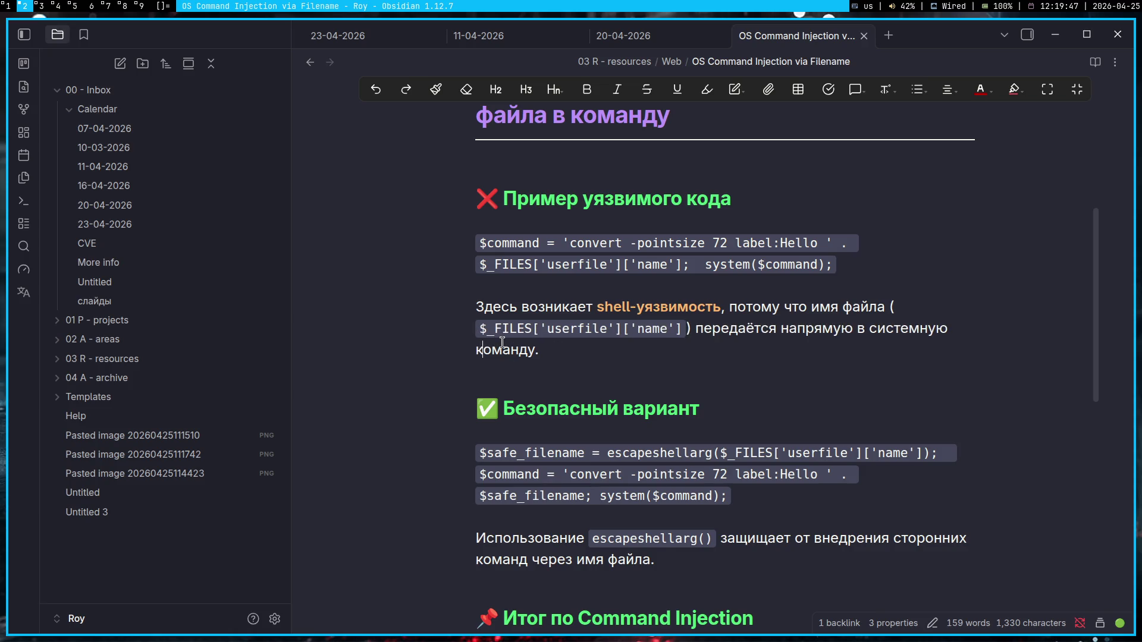
scroll(615, 367, "down", 3)
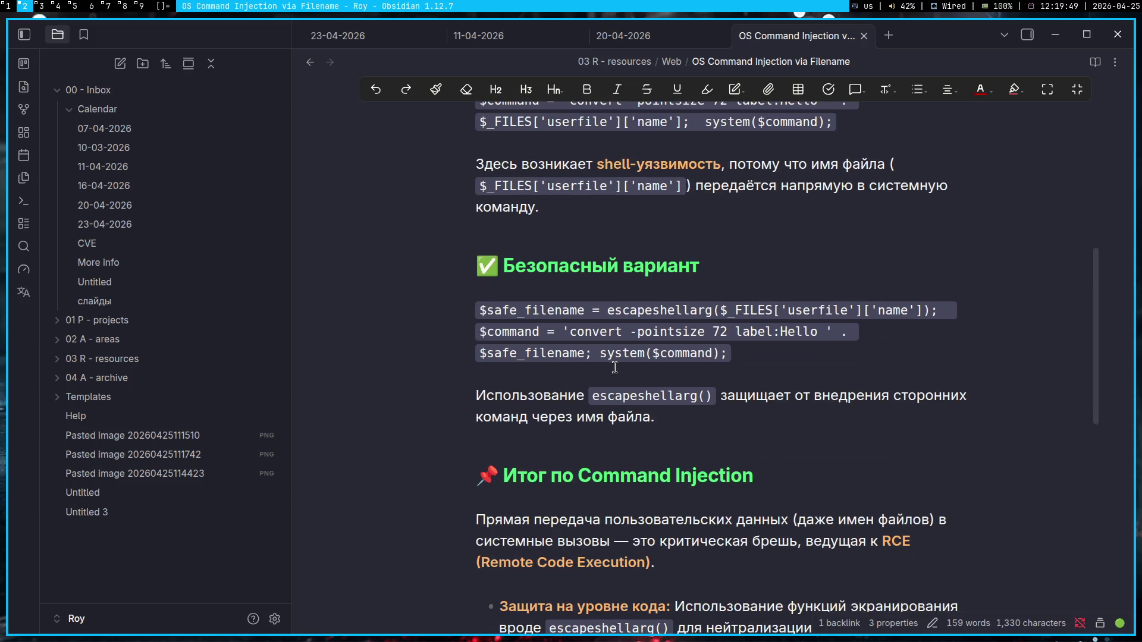
scroll(616, 367, "down", 4)
scroll(617, 367, "down", 7)
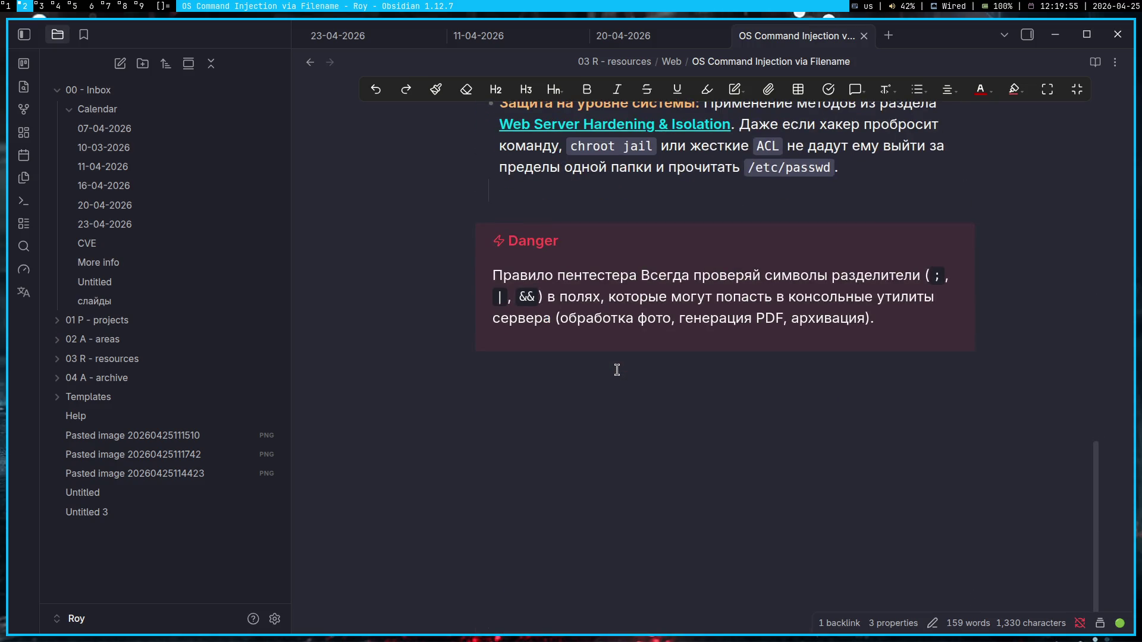
scroll(617, 370, "up", 13)
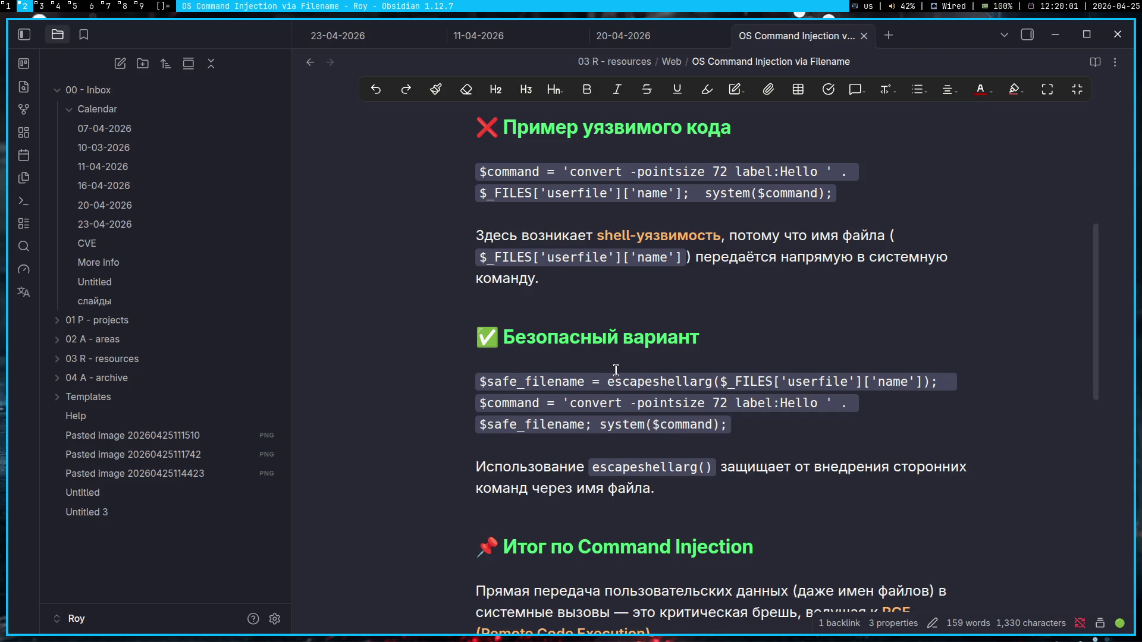
scroll(616, 370, "up", 3)
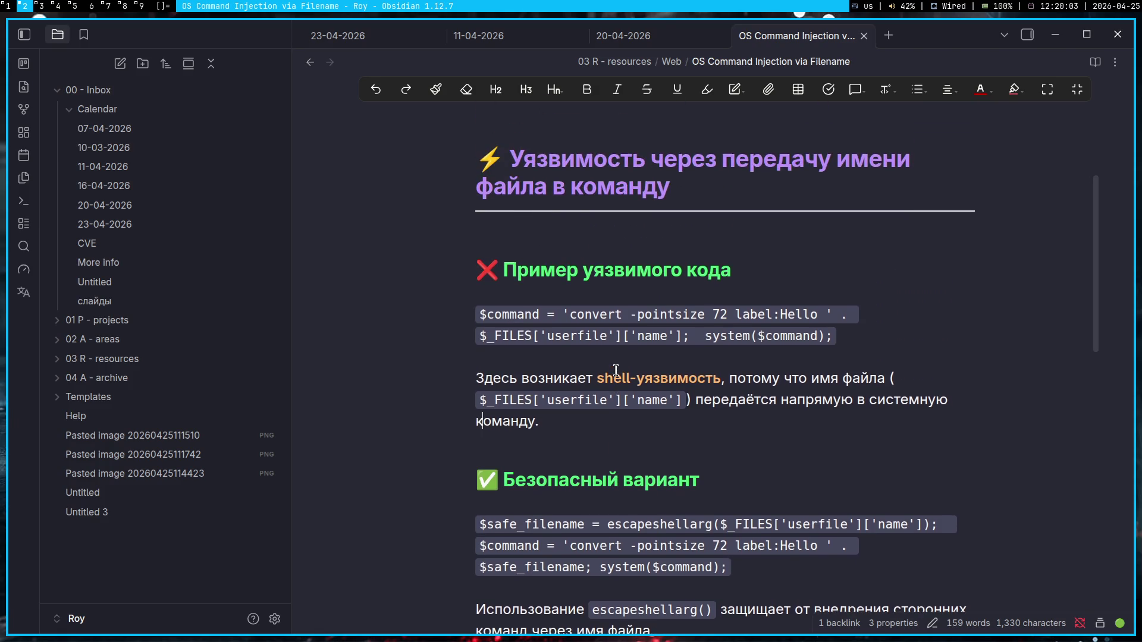
Finish reviewing the note, then hide the Display Capture source in OBS.
scroll(616, 370, "up", 4)
scroll(616, 370, "down", 3)
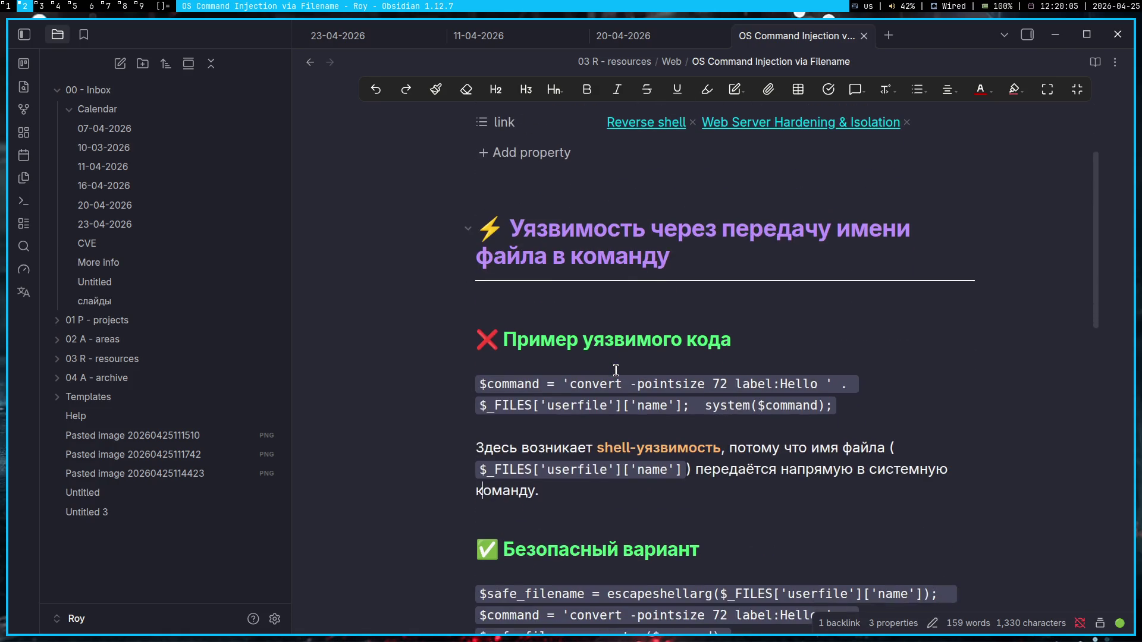
scroll(616, 370, "up", 3)
scroll(617, 370, "down", 3)
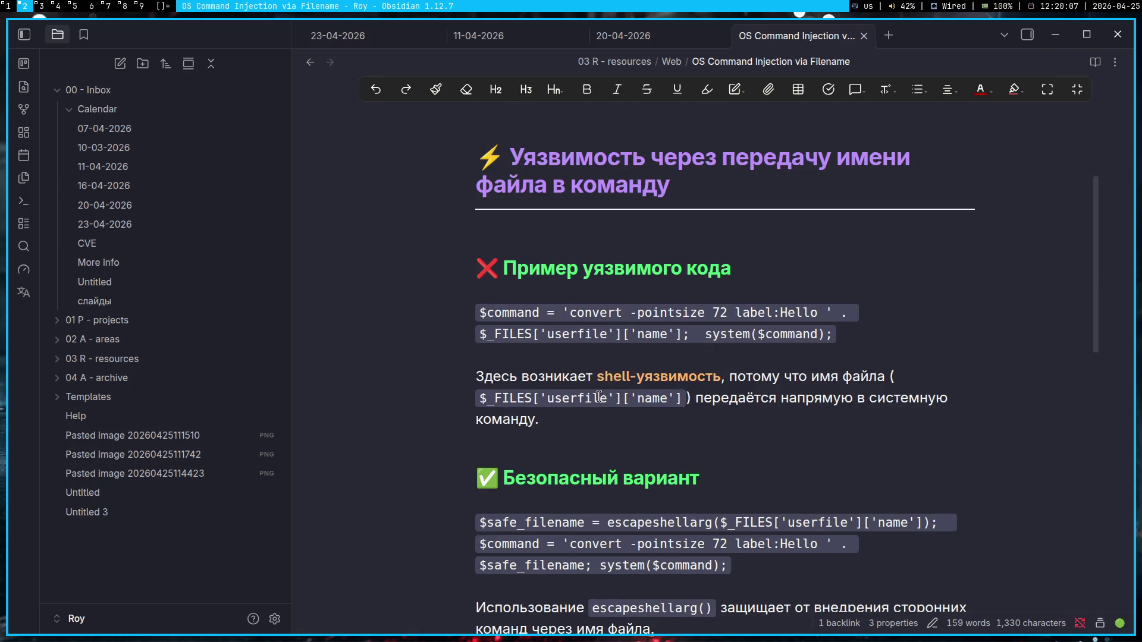
scroll(594, 404, "up", 3)
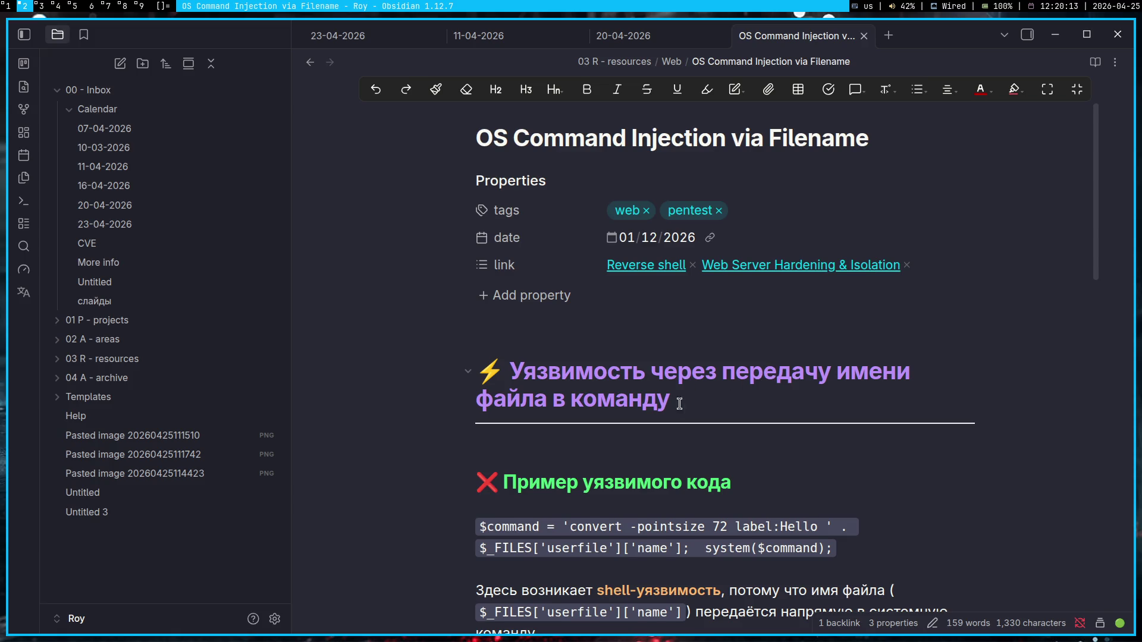
scroll(678, 404, "down", 2)
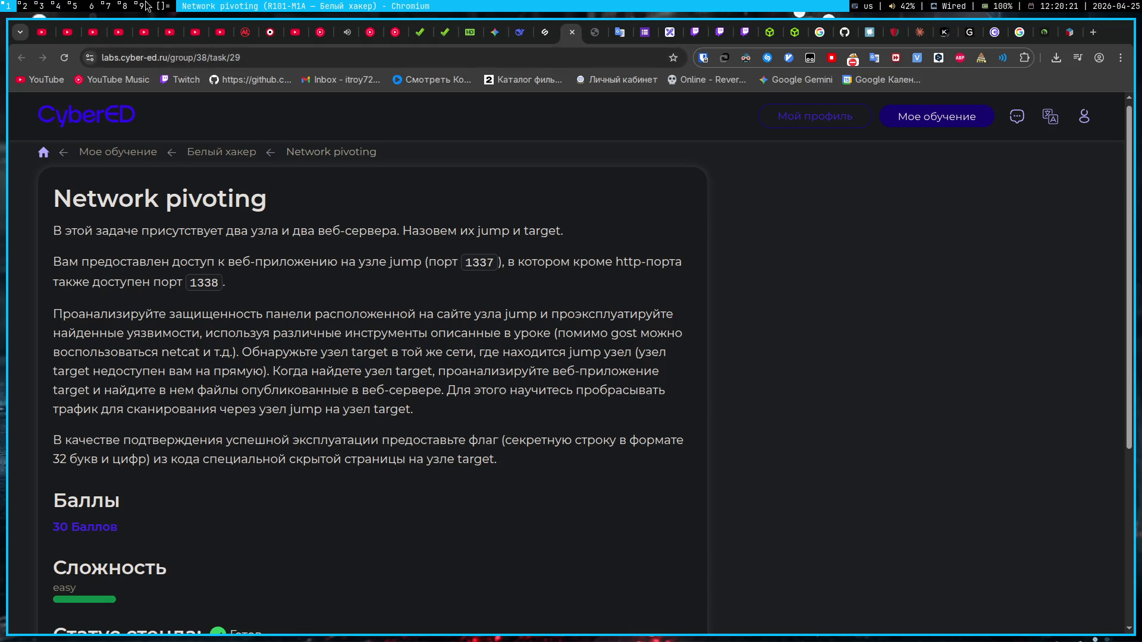
left_click(110, 7)
left_click(381, 492)
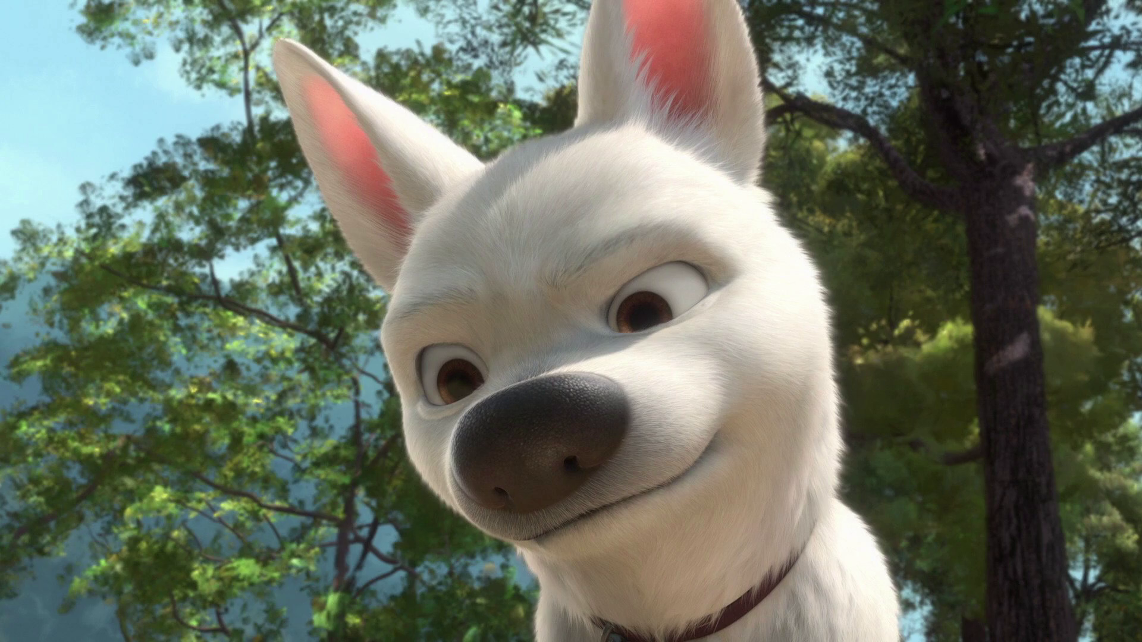
Bring up the HackTricks wiki, scroll down, and jump back to the top.
key("super+1")
scroll(281, 408, "down", 5)
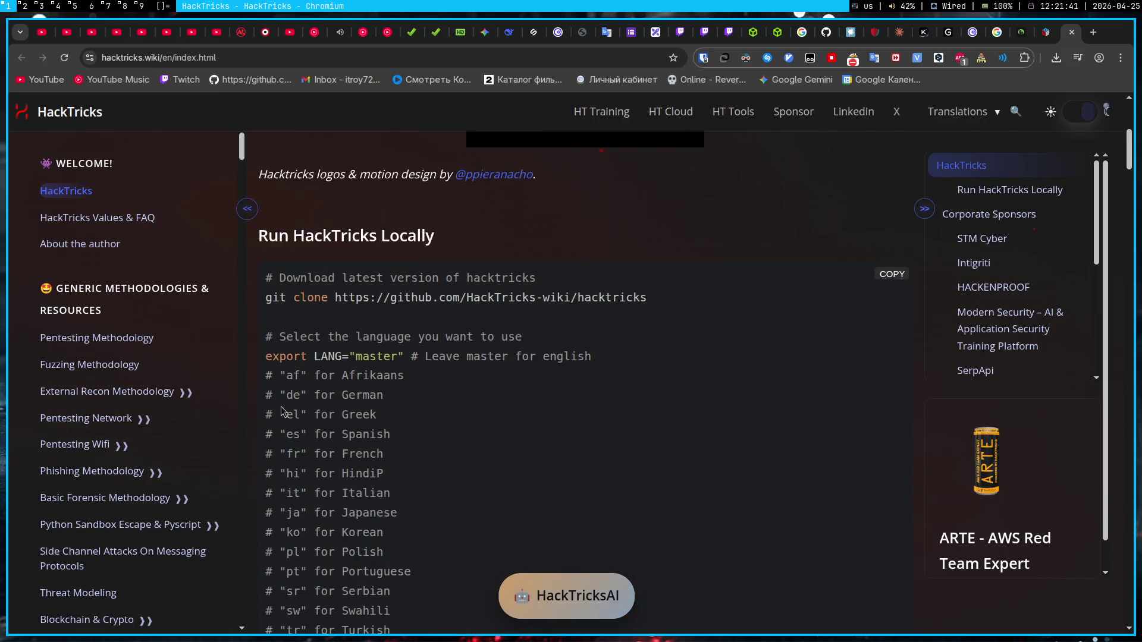
scroll(281, 408, "down", 5)
left_click(1052, 165)
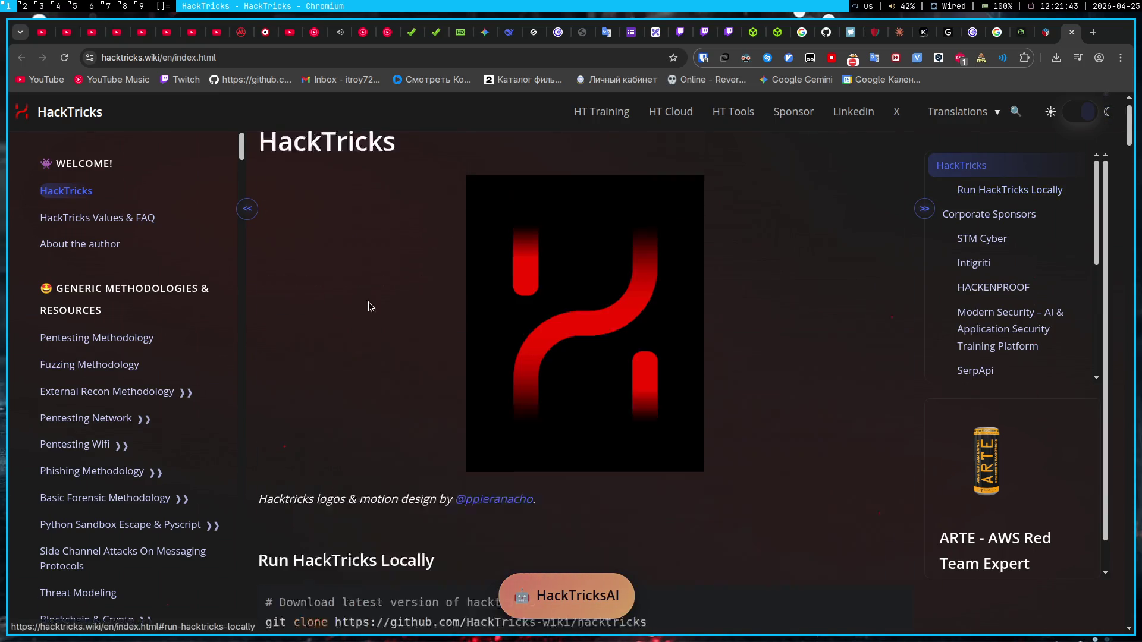
Toggle the HackTricks theme to light and back to dark, then scroll through the page.
left_click(746, 58)
key("Escape")
left_click(1079, 114)
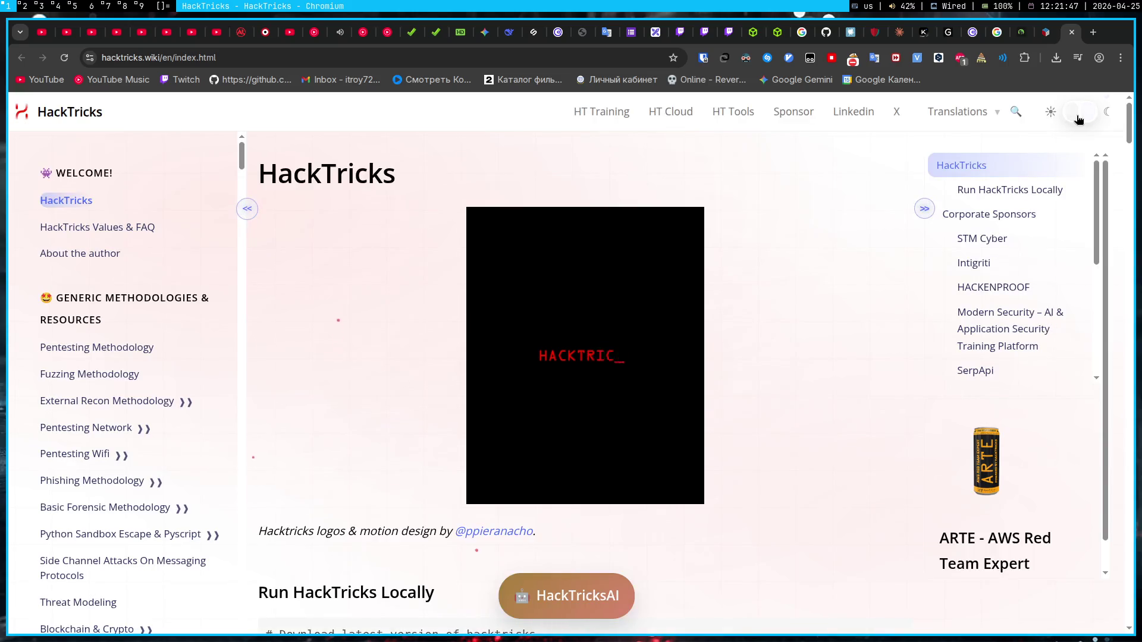
left_click(1079, 119)
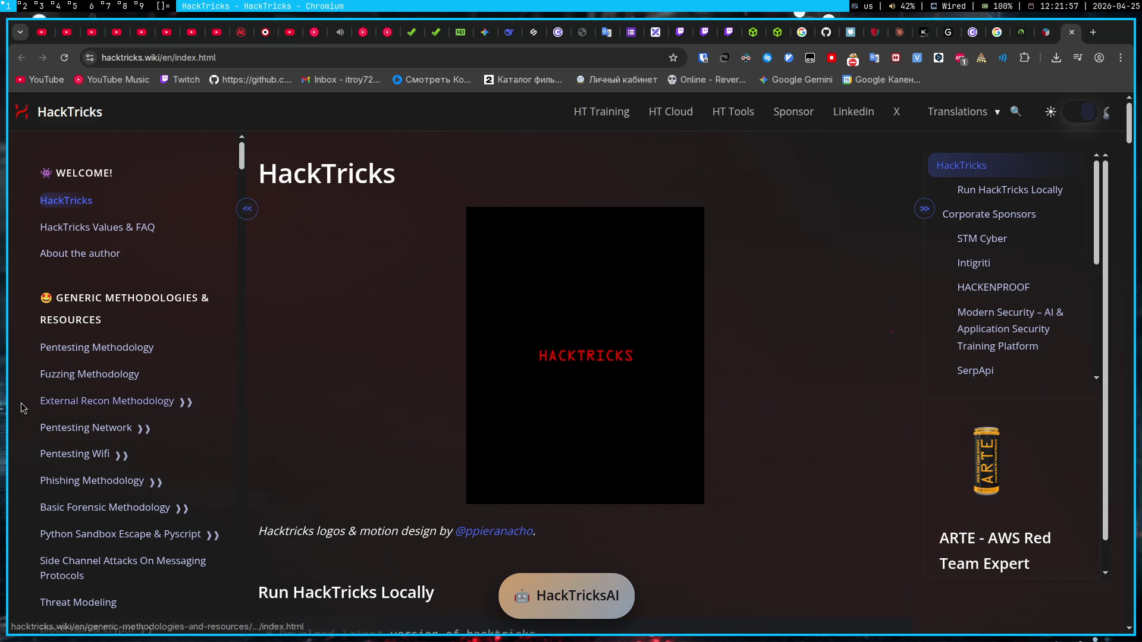
scroll(142, 381, "down", 3)
scroll(142, 381, "down", 7)
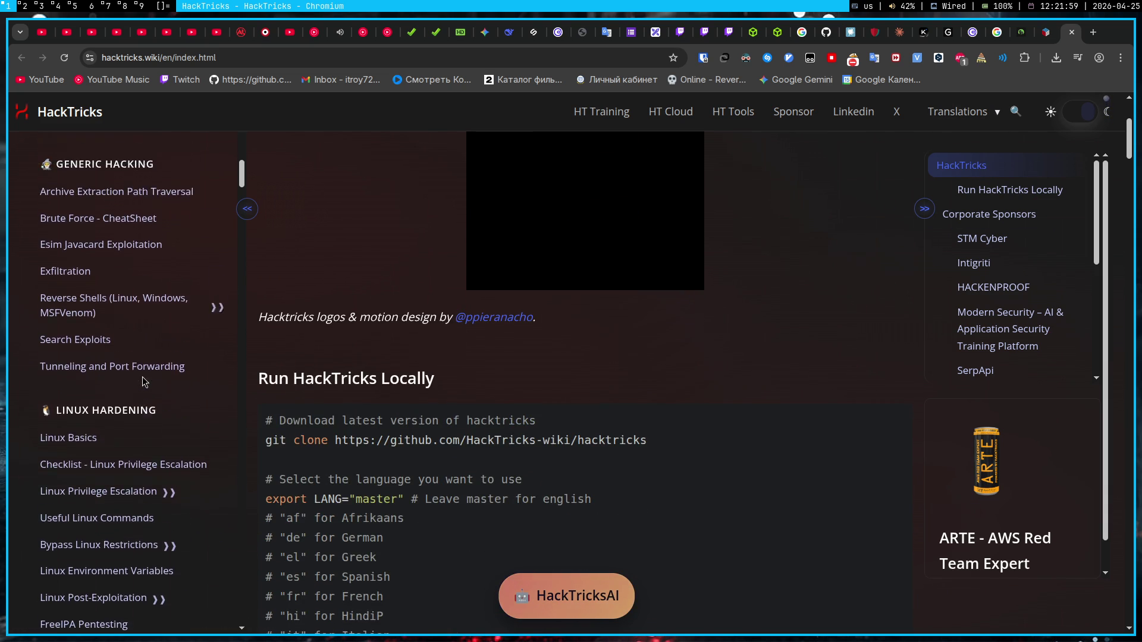
scroll(98, 255, "down", 4)
scroll(98, 255, "up", 1)
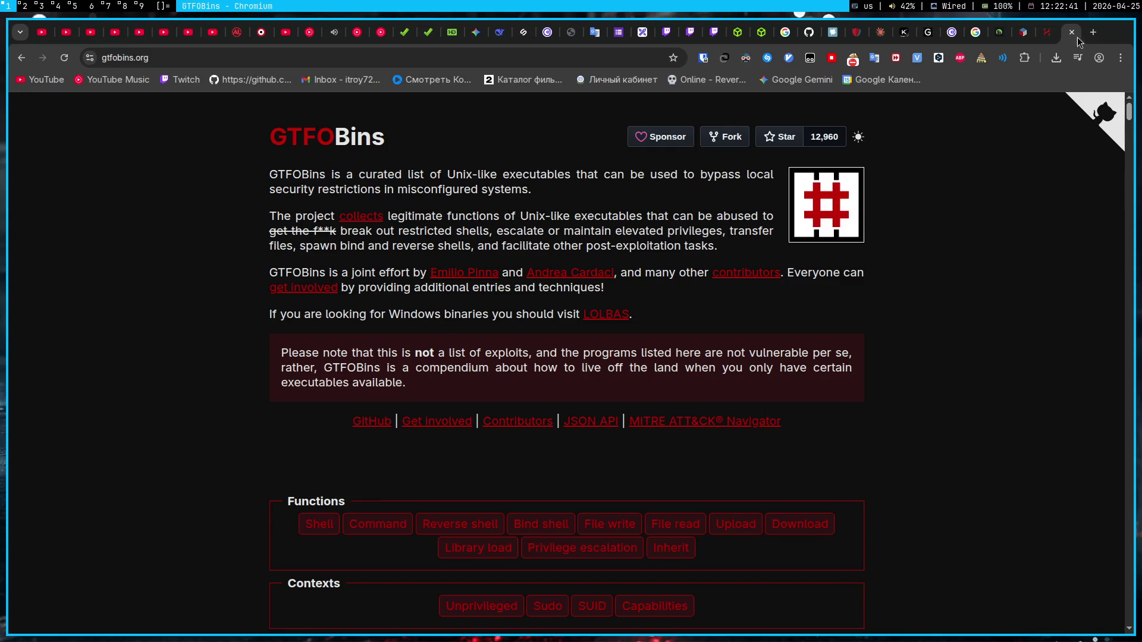
Bookmark GTFOBins and scroll down its home page.
left_click(673, 58)
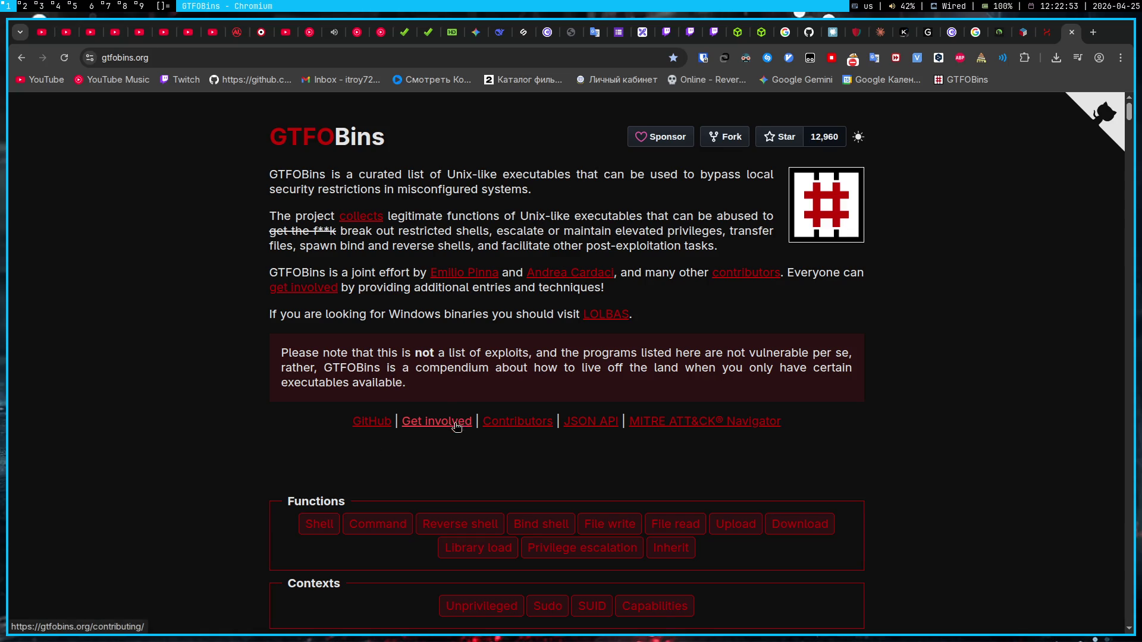
scroll(556, 444, "down", 2)
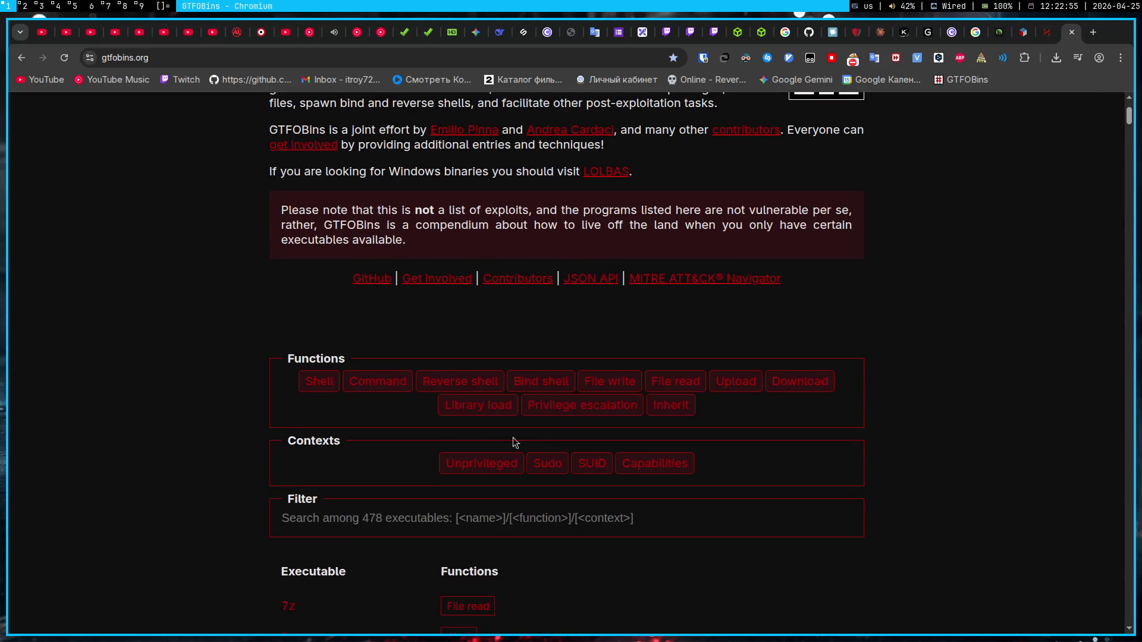
scroll(226, 430, "down", 3)
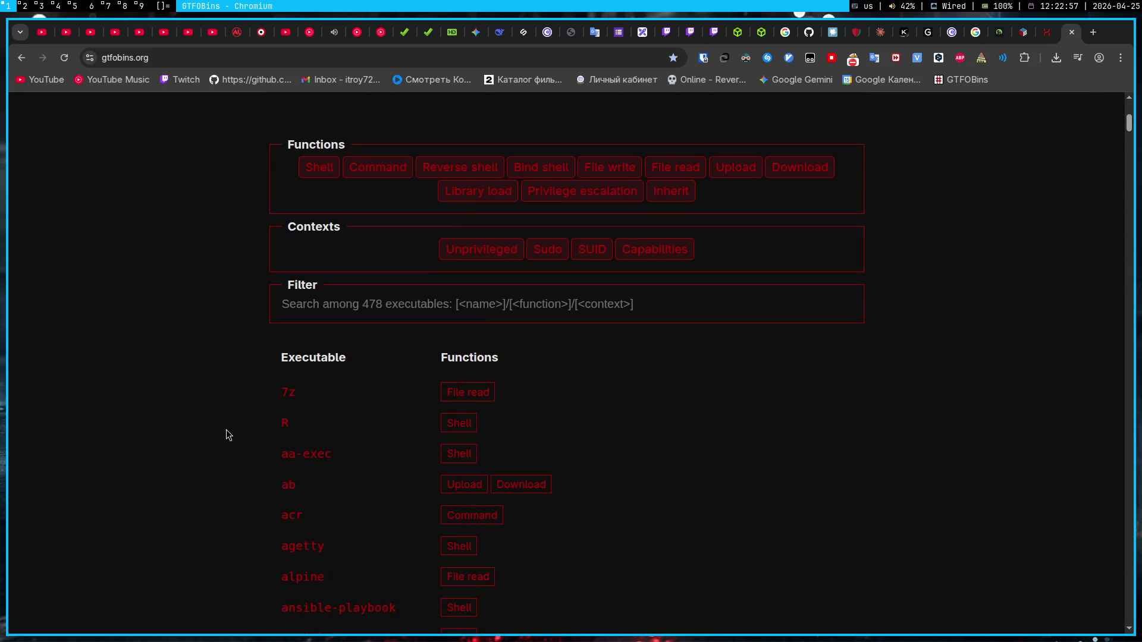
scroll(232, 418, "down", 6)
scroll(243, 410, "up", 11)
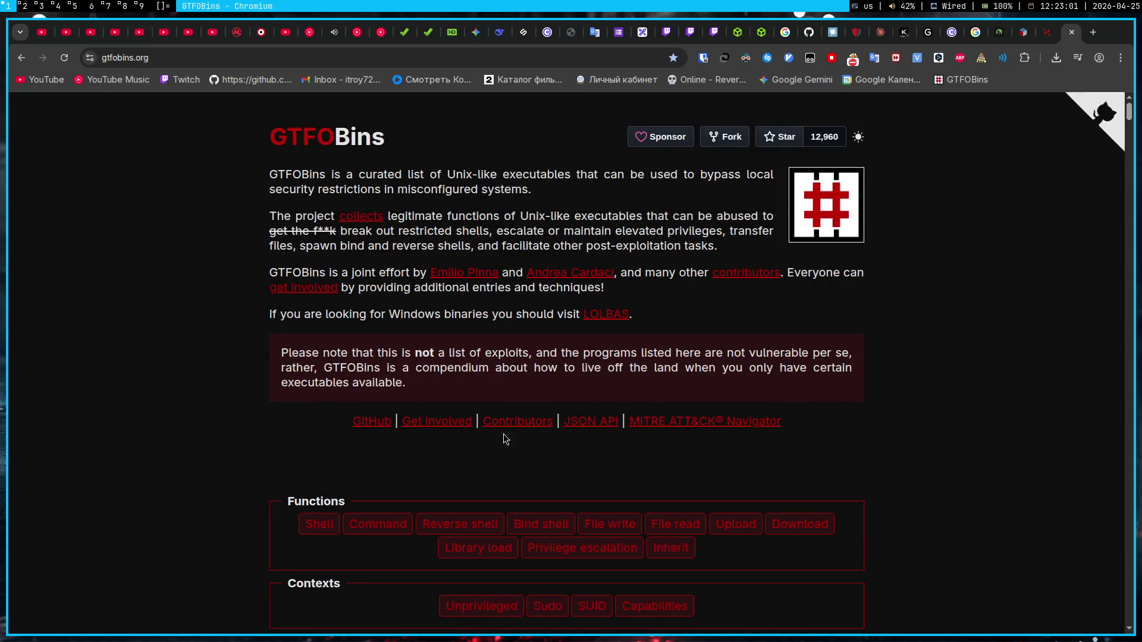
scroll(266, 478, "down", 4)
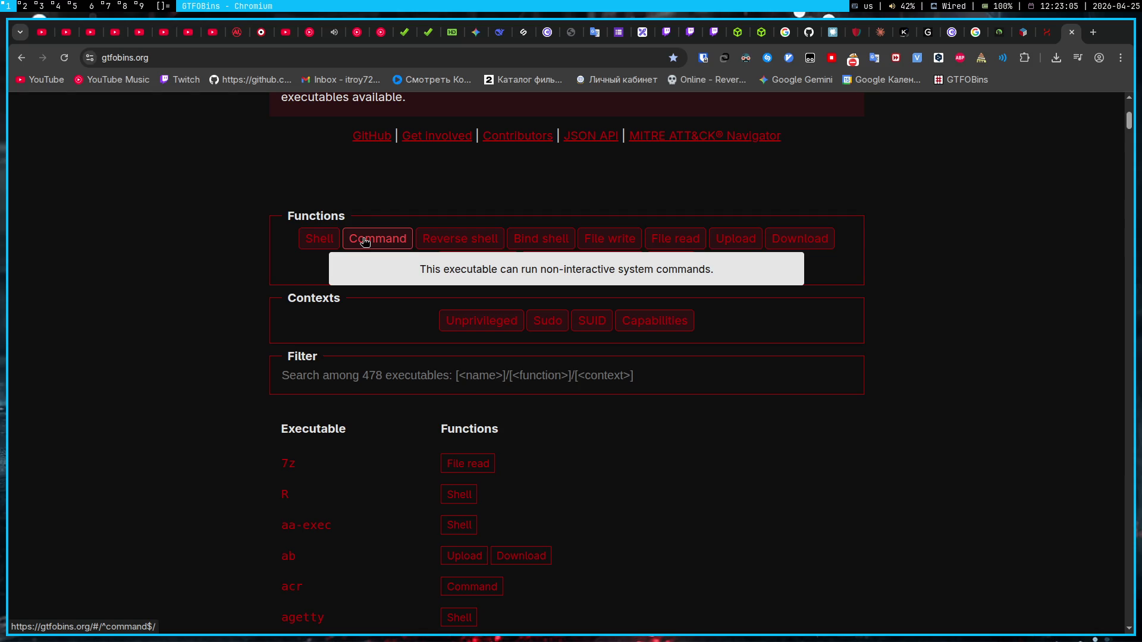
Filter executables to the Command function (/^command$/) and open the acr entry.
left_click(364, 241)
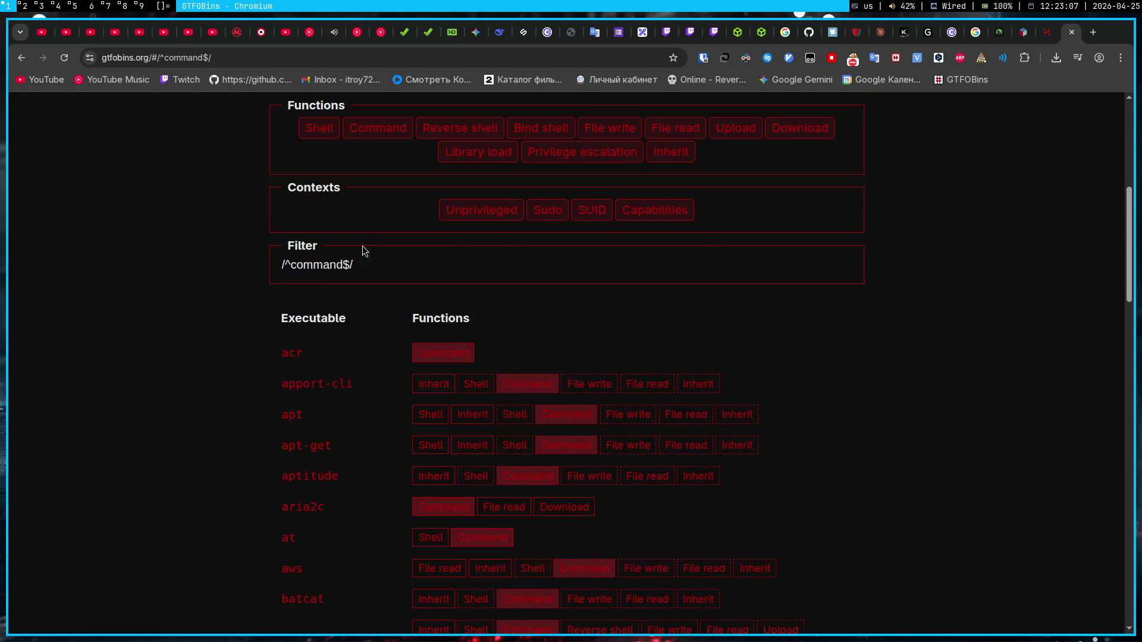
scroll(359, 366, "down", 2)
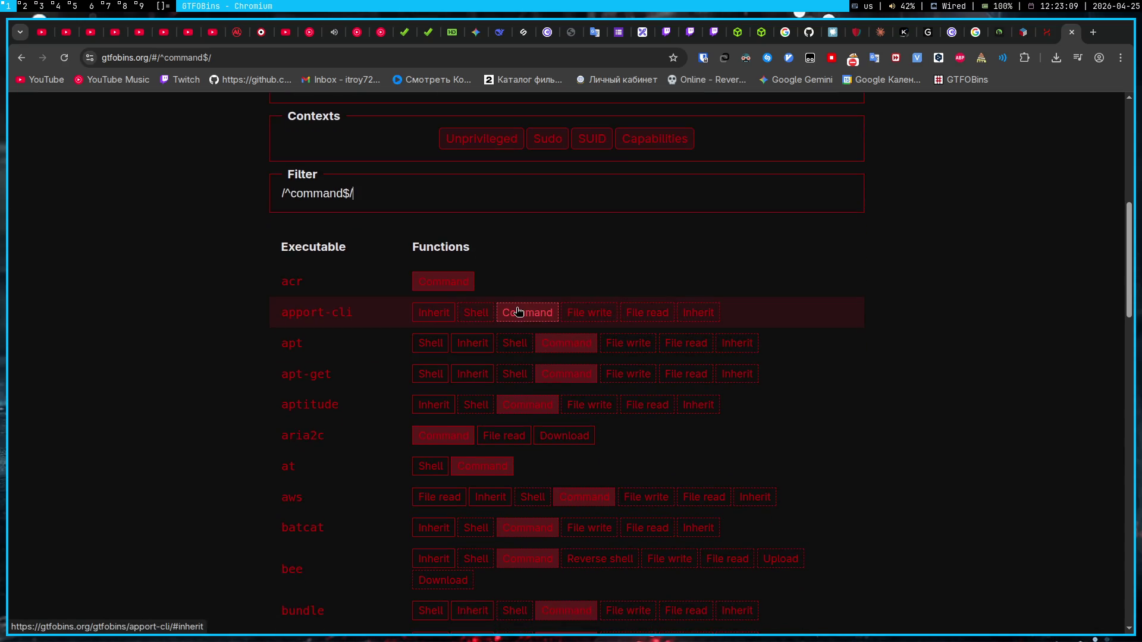
scroll(341, 237, "up", 3)
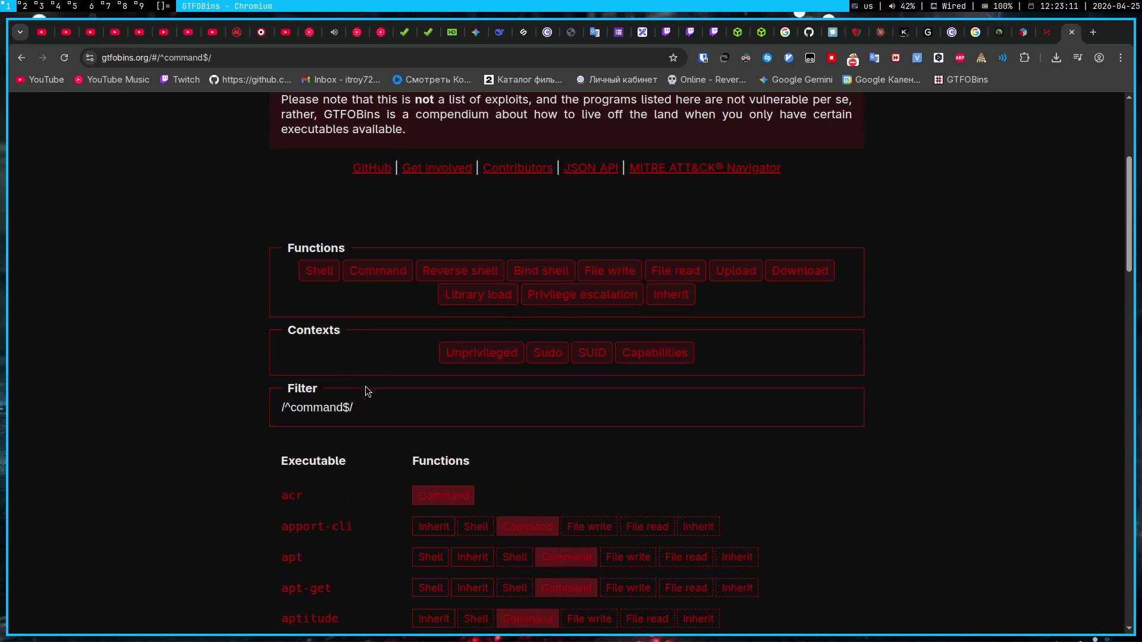
key("ctrl+a")
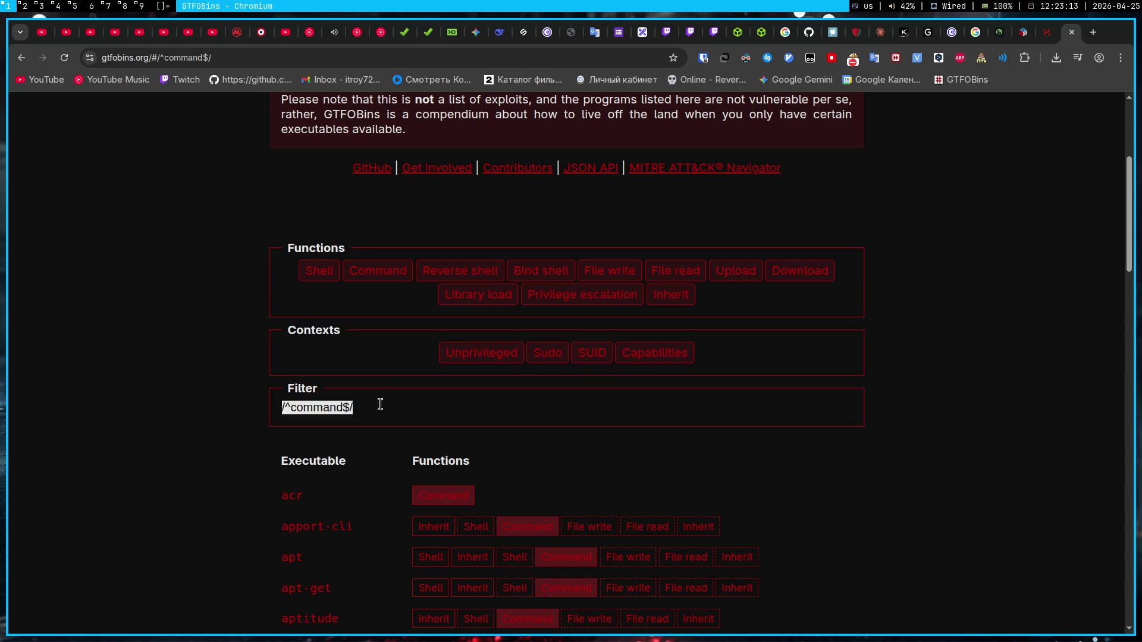
type("command")
key("ctrl+z")
key("ctrl+z")
key("ctrl+z")
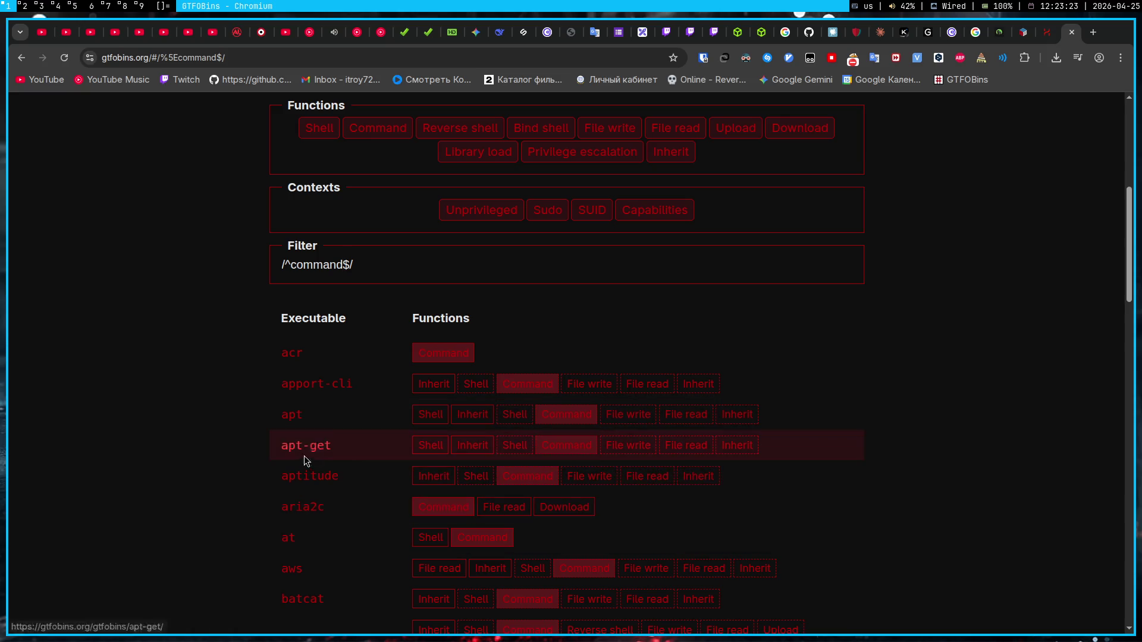
left_click(291, 356)
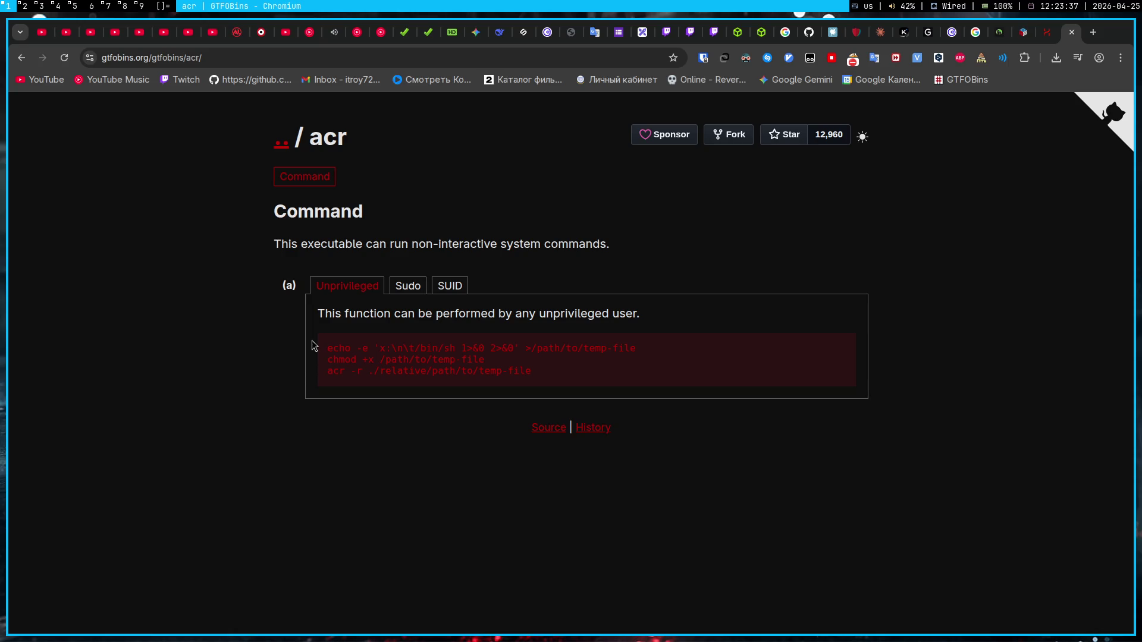
left_click(19, 60)
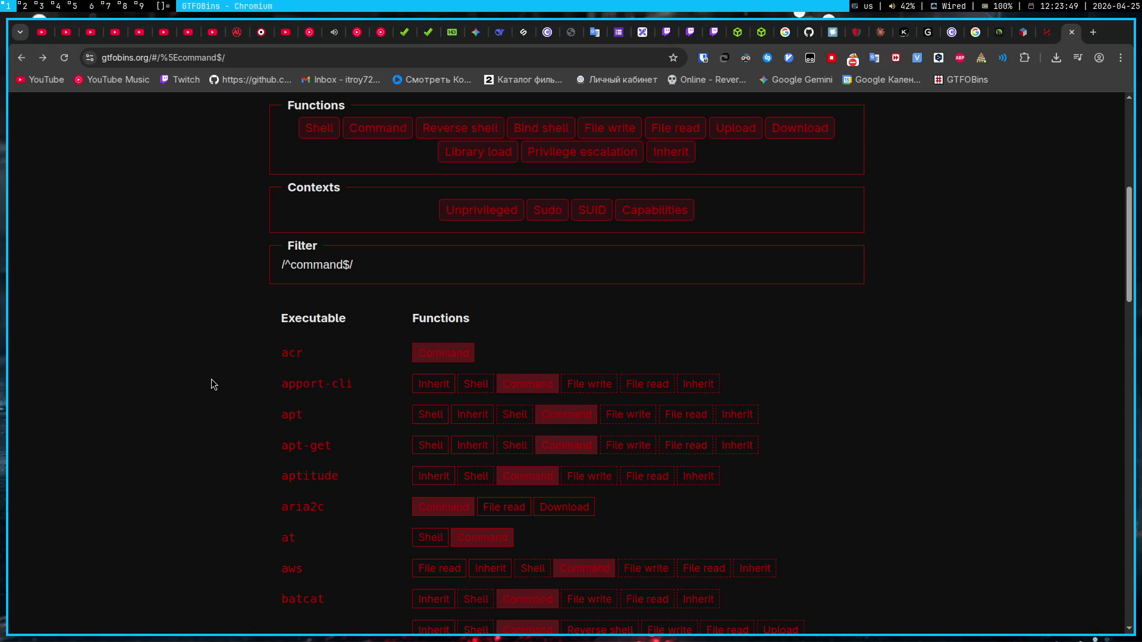
scroll(212, 379, "down", 5)
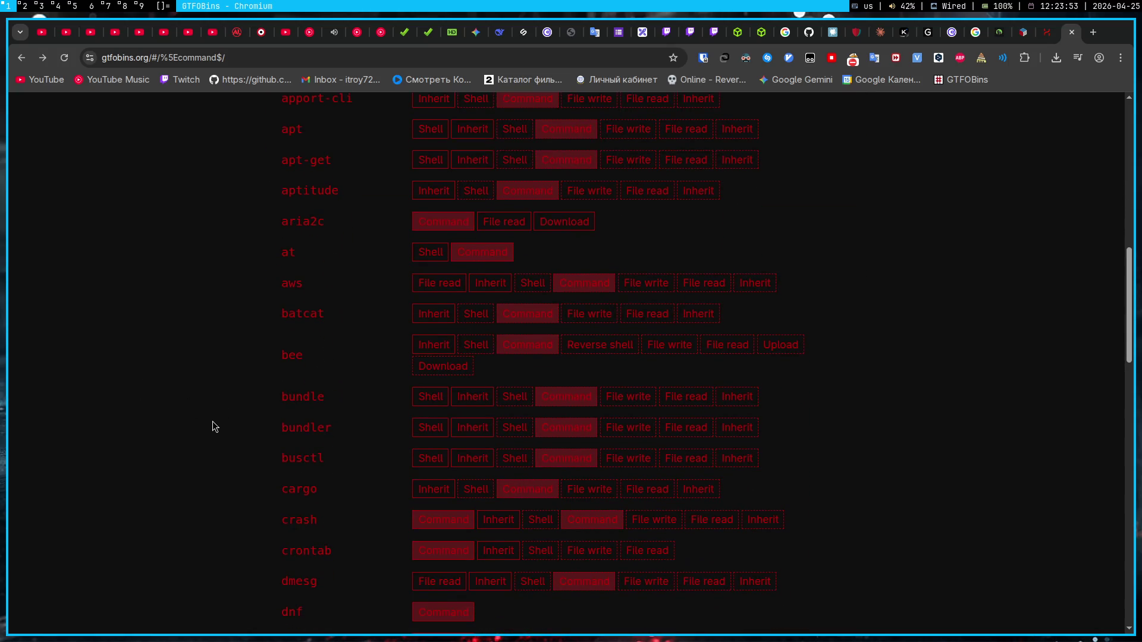
scroll(216, 419, "down", 1)
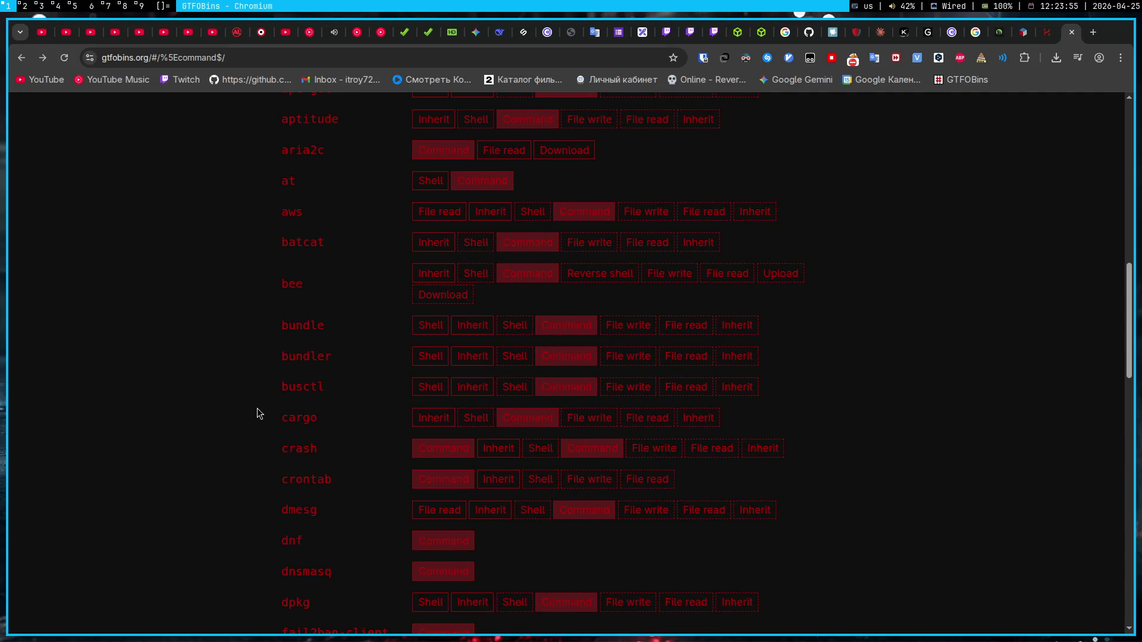
scroll(251, 462, "down", 12)
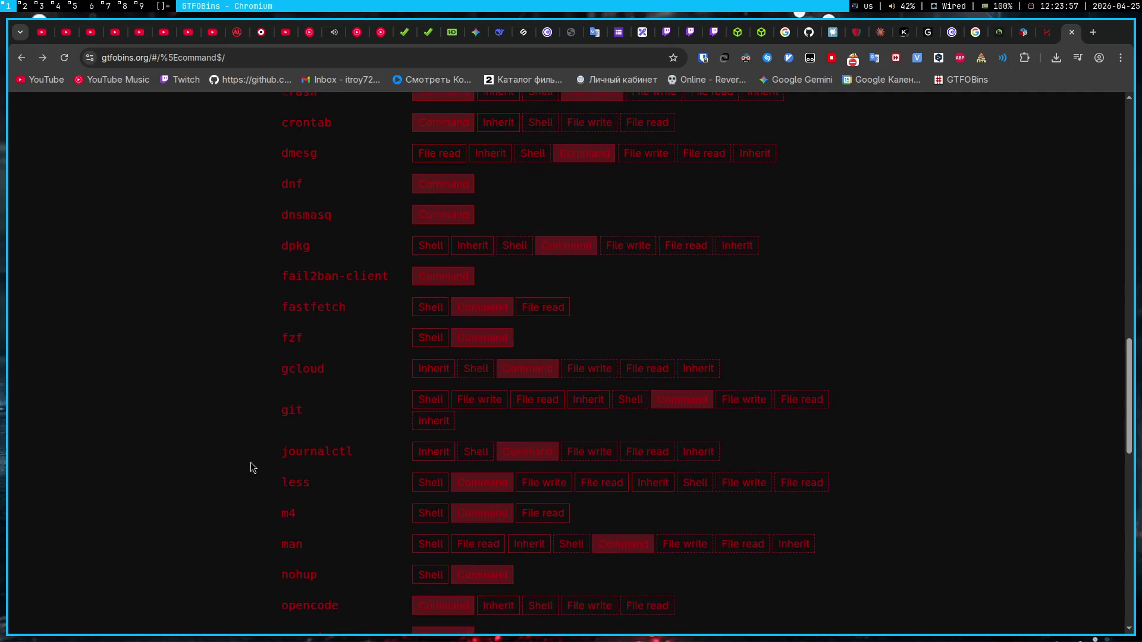
scroll(251, 468, "down", 6)
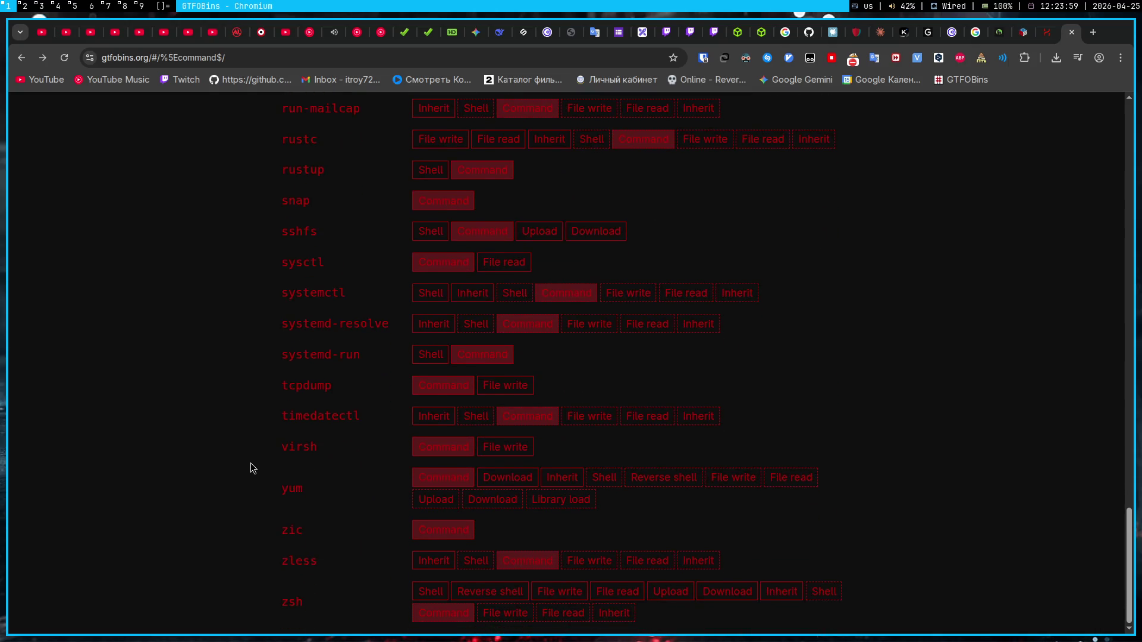
scroll(250, 469, "up", 5)
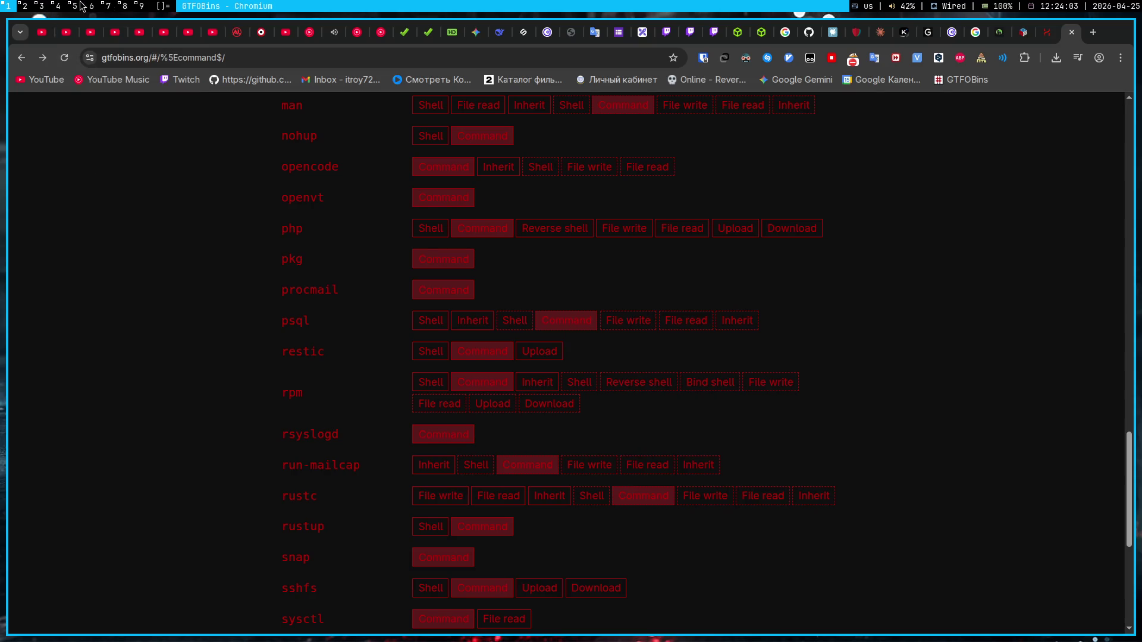
left_click(81, 6)
Submit 'bash' as the Pinger ping request, then go back and clear the field.
triple_click(580, 316)
type("bash")
key("Return")
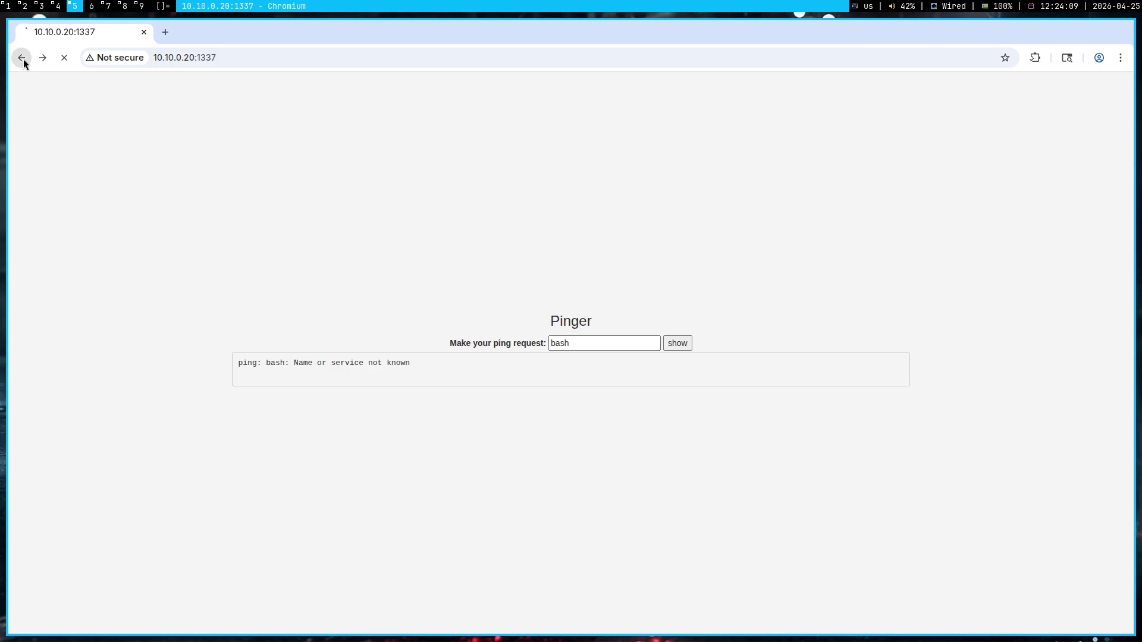
left_click(21, 57)
triple_click(597, 311)
key("BackSpace")
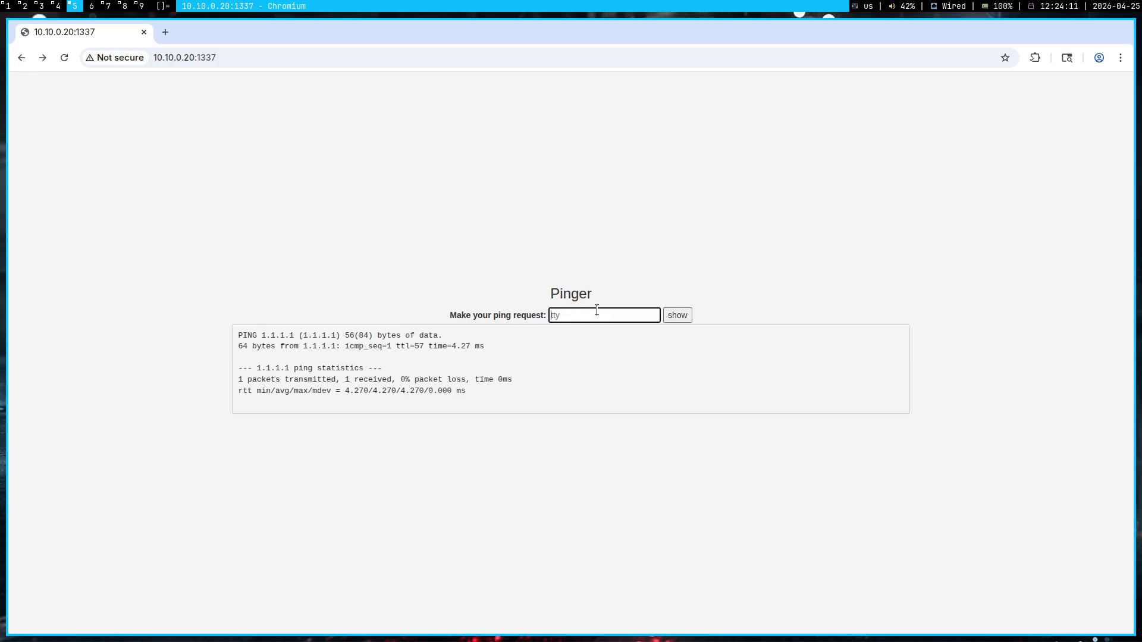
Clear the GTFOBins executable filter to list all 478 executables.
key("super+1")
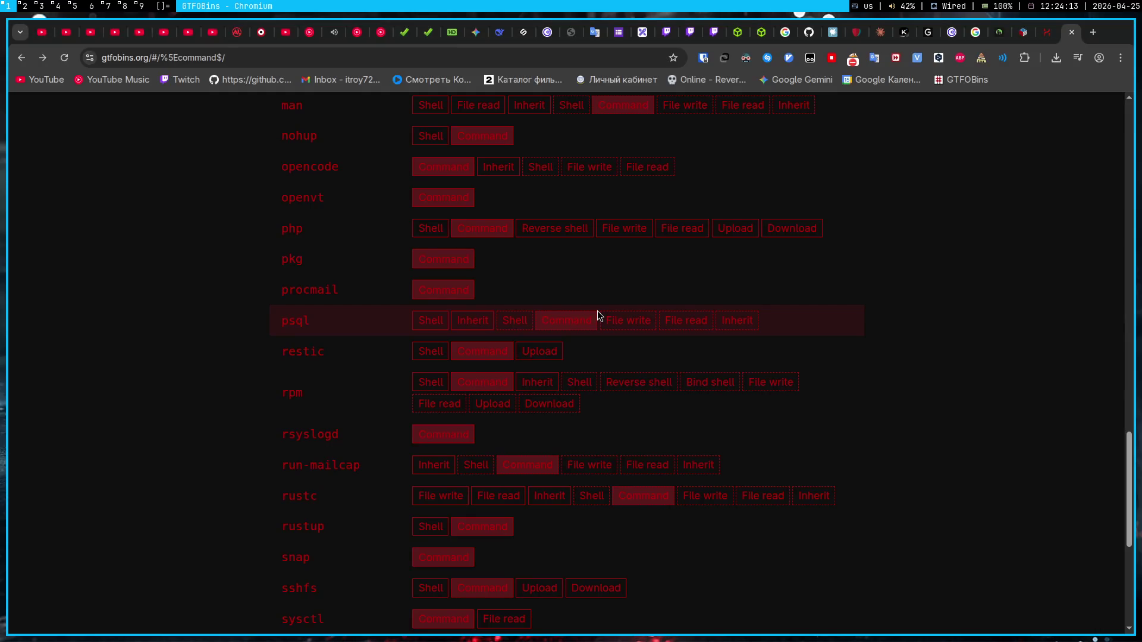
key("ctrl+a")
key("BackSpace")
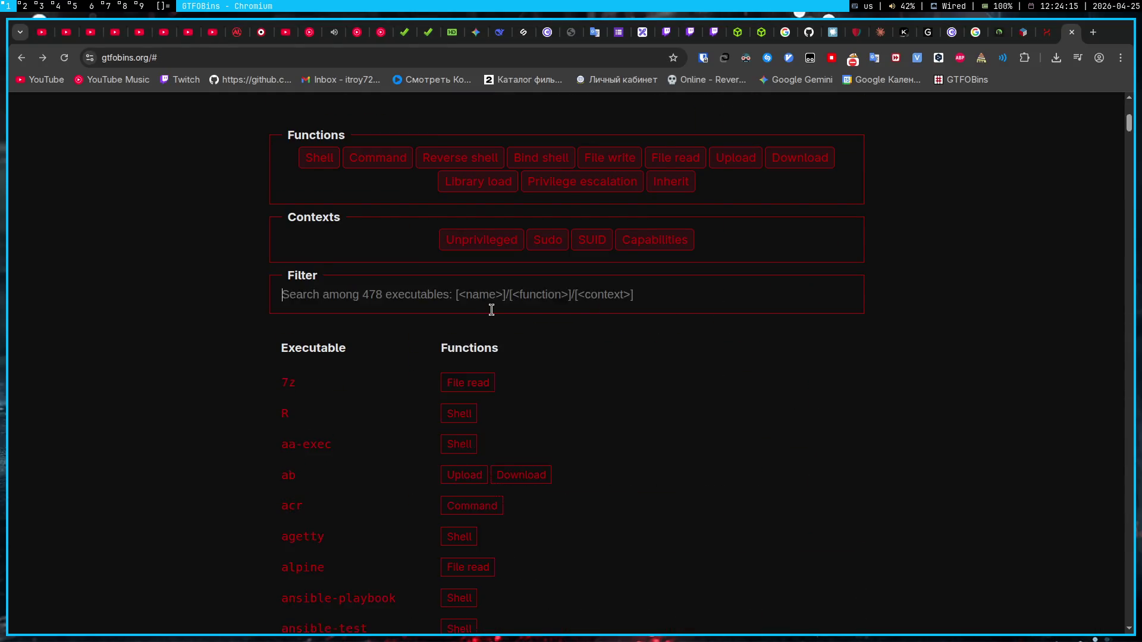
Filter GTFOBins to 'ping' and read hping3's Shell and Upload techniques.
type("ping")
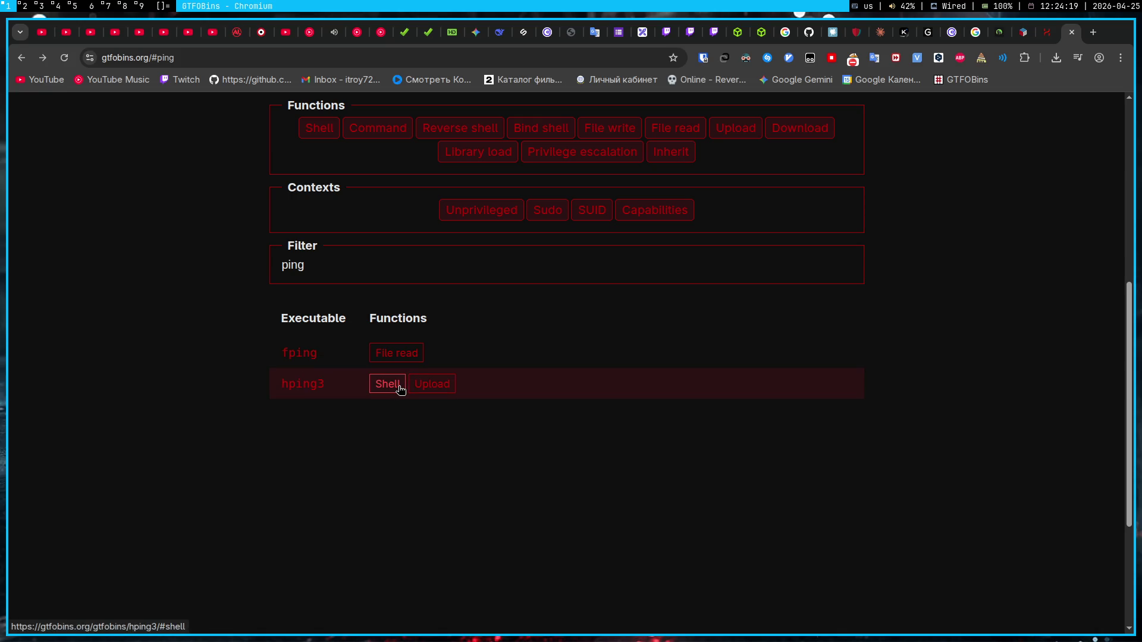
left_click(400, 387)
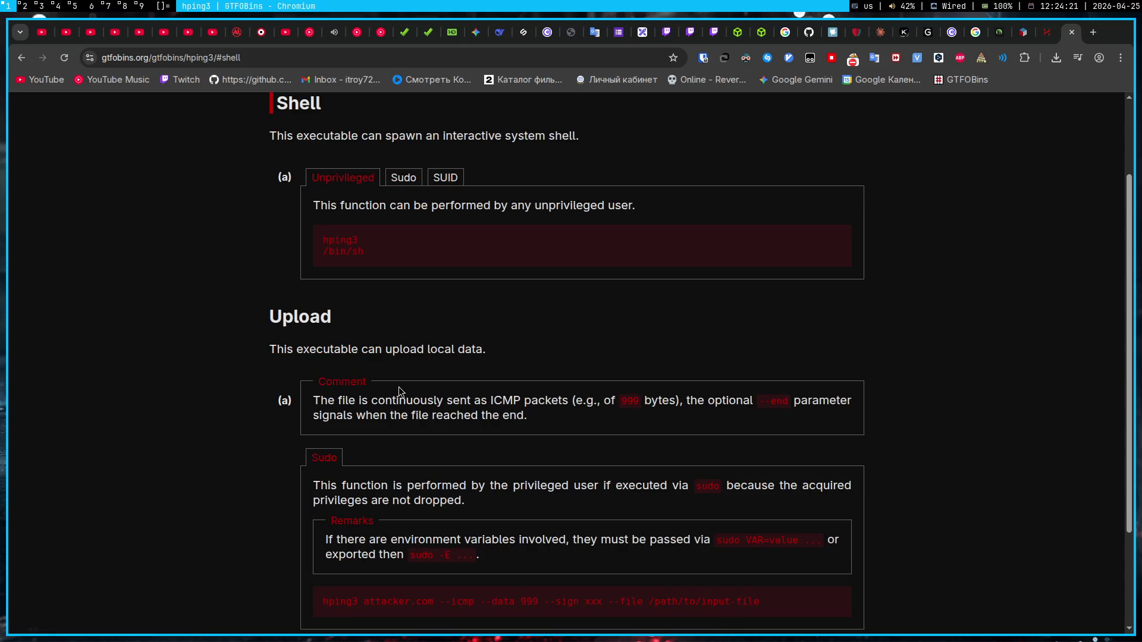
scroll(277, 438, "down", 2)
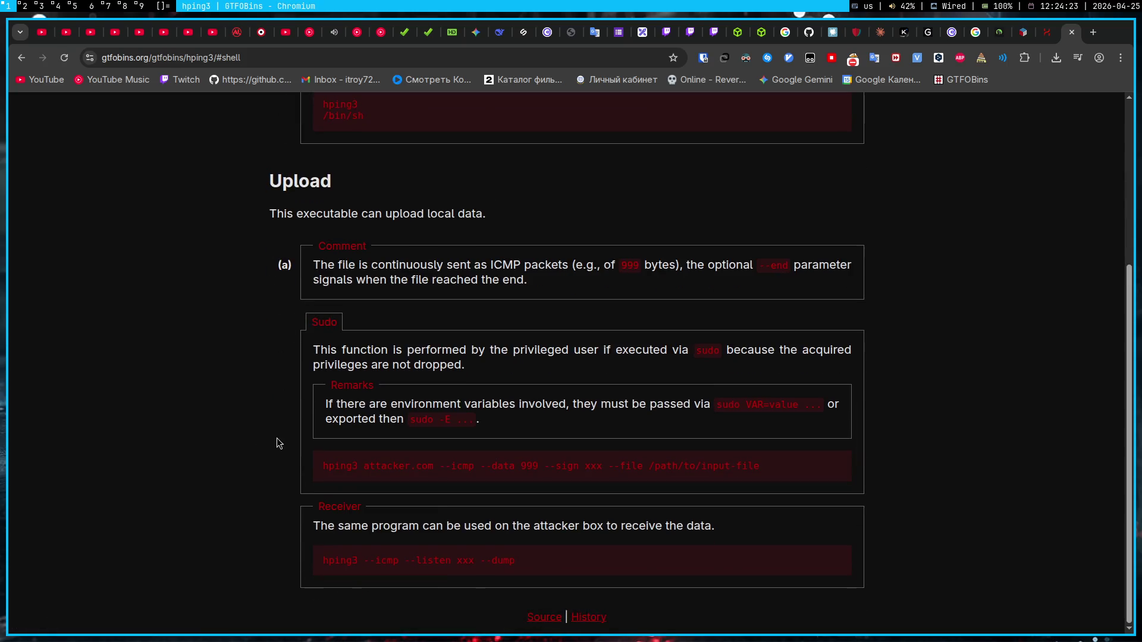
scroll(277, 438, "up", 5)
left_click(1047, 32)
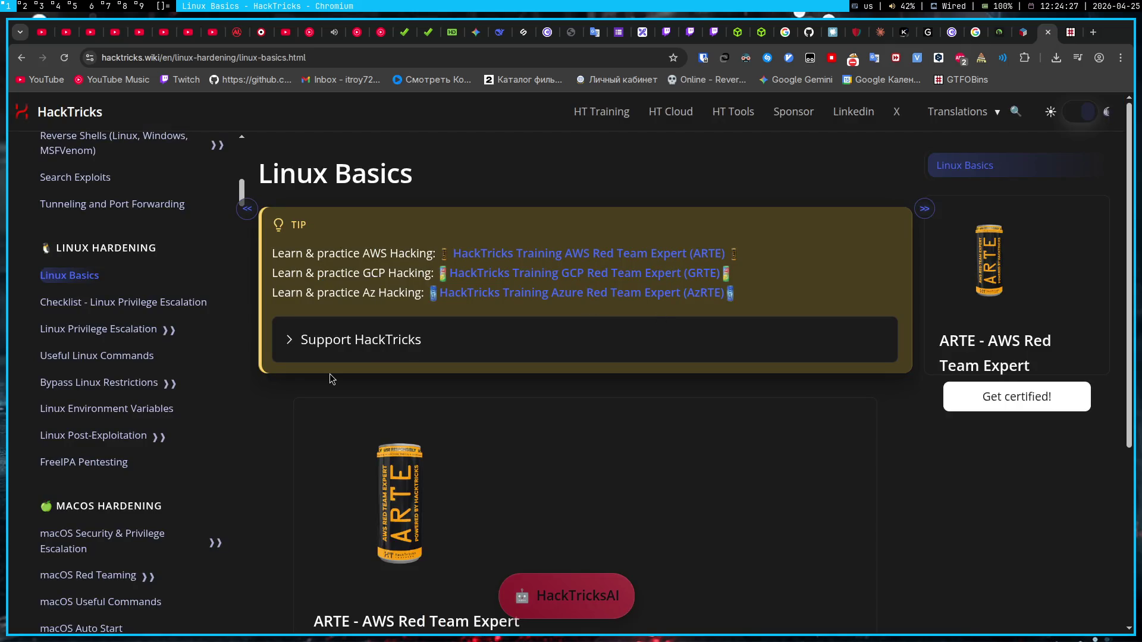
Open HackTricks' 'Checklist - Linux Privilege Escalation', then move to the CyberED course page.
scroll(127, 426, "up", 2)
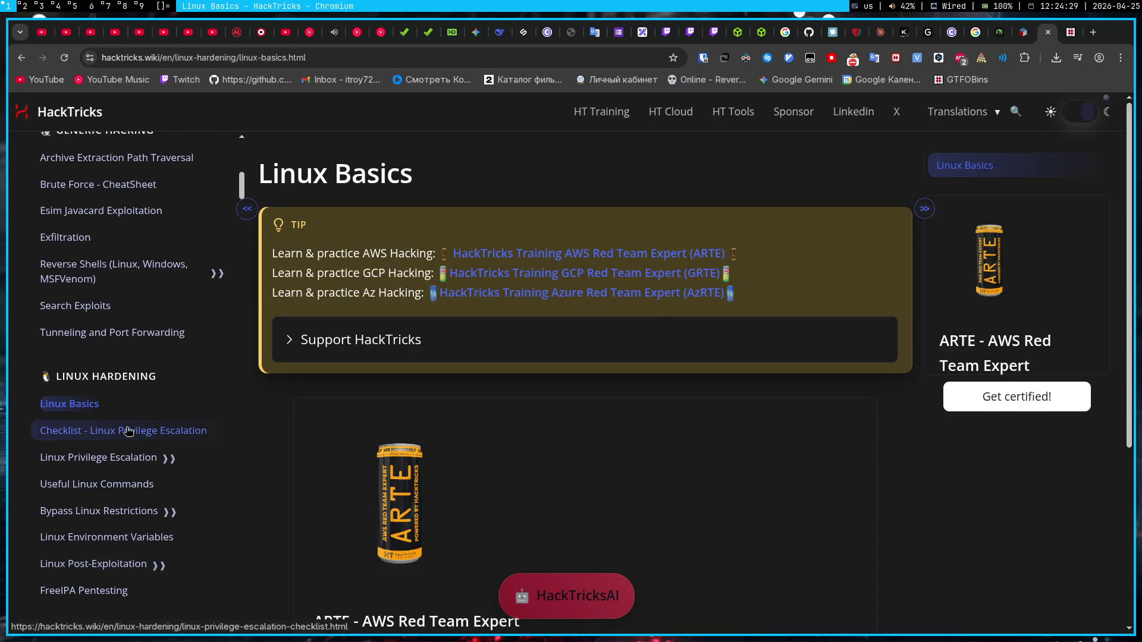
left_click(128, 431)
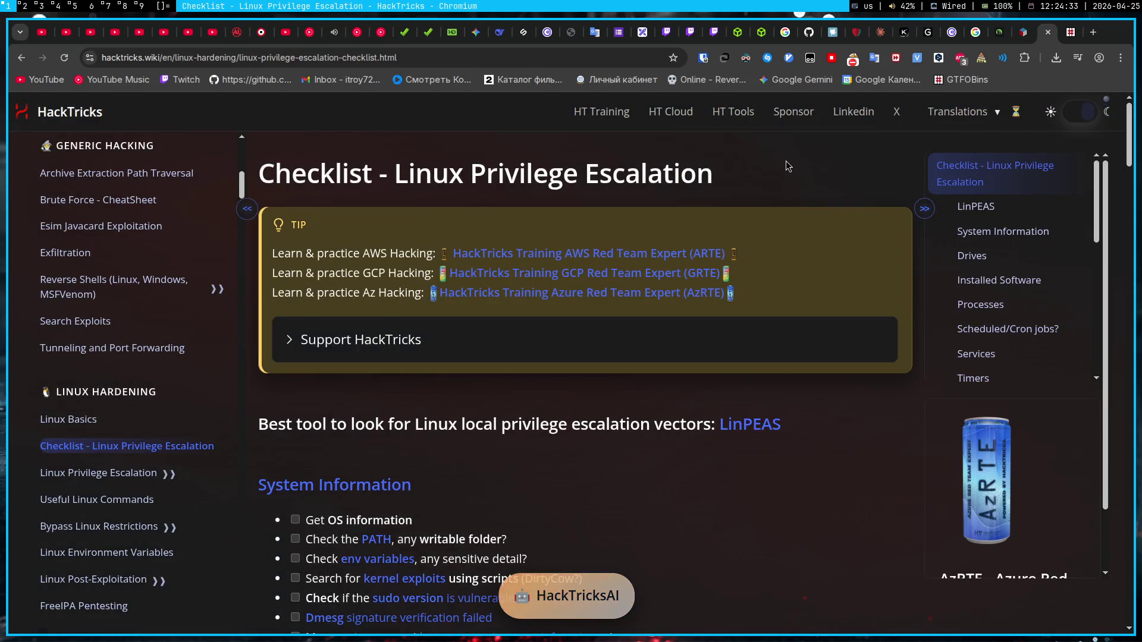
left_click(952, 33)
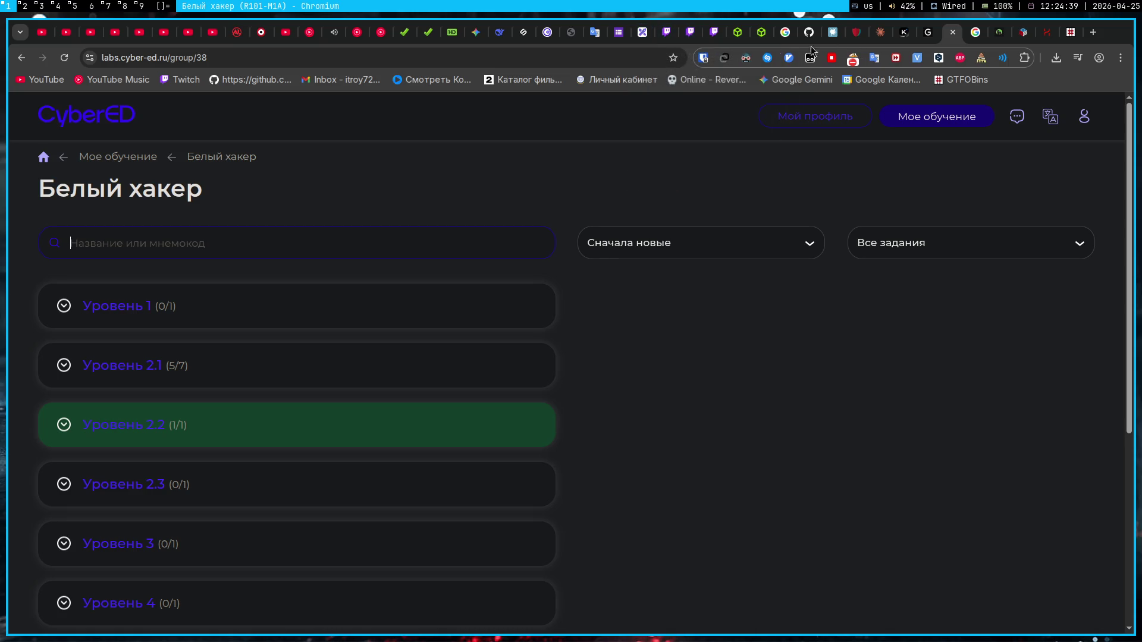
Read CyberED's Network pivoting task, then switch to the Obsidian notes.
left_click(553, 33)
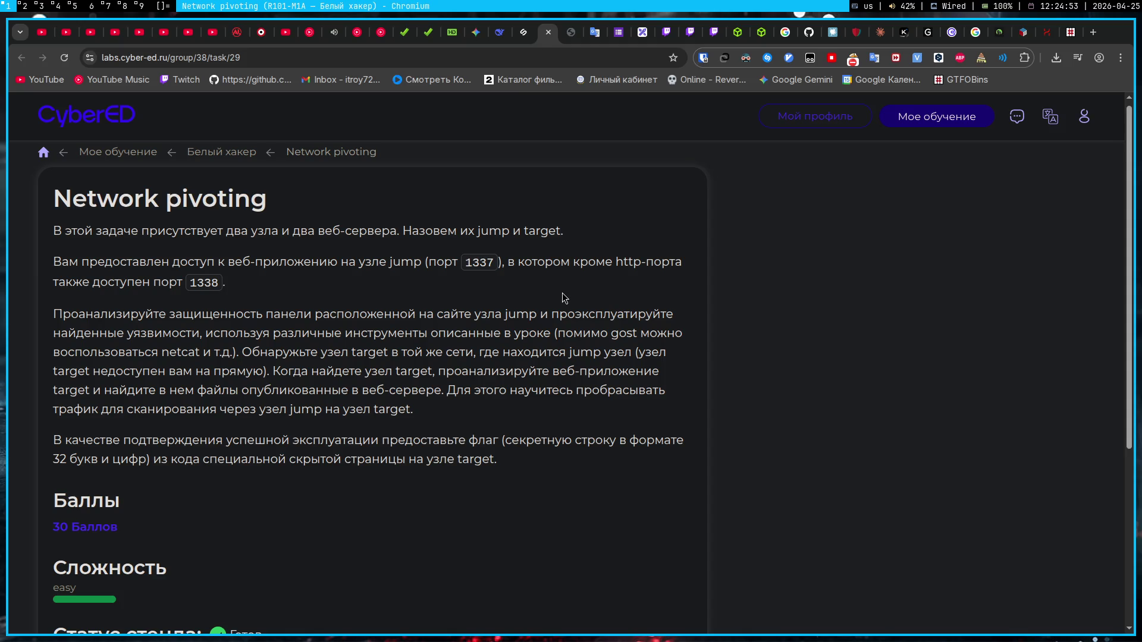
left_click(27, 5)
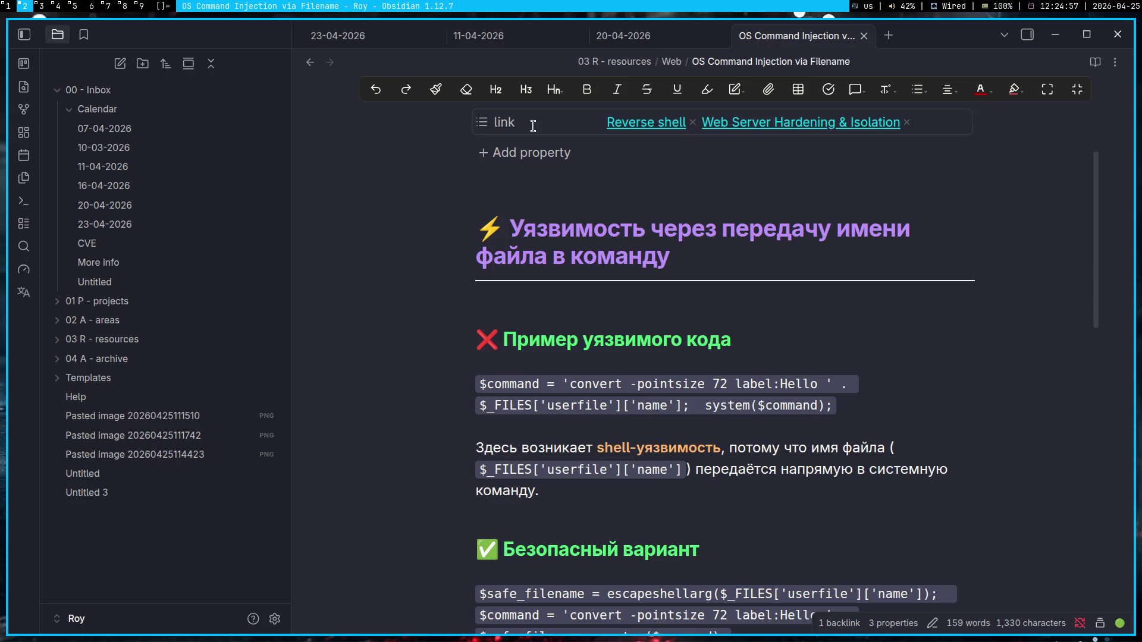
Open the 23-04-2026 note and scroll to its Socat and GOST port-forwarding examples.
left_click(374, 37)
scroll(664, 321, "down", 5)
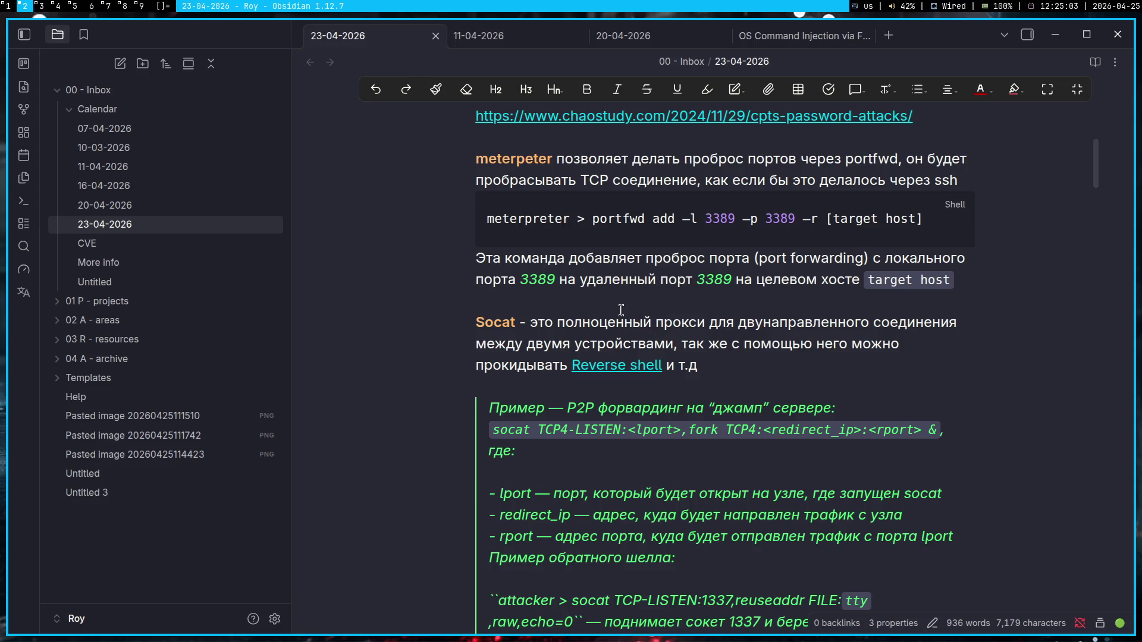
scroll(621, 310, "down", 8)
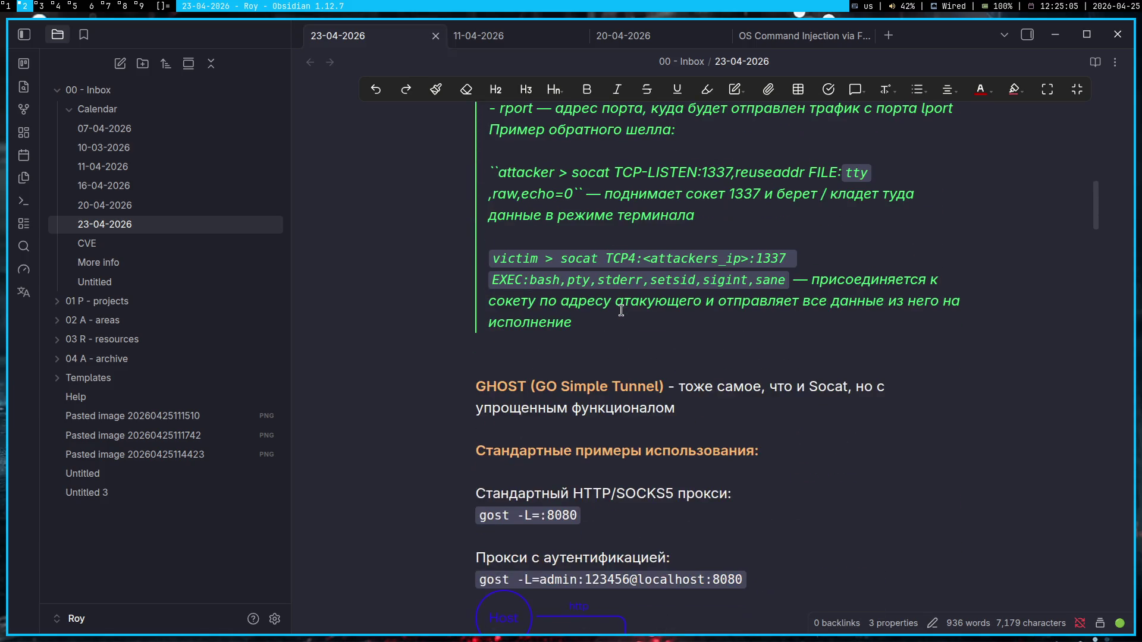
scroll(621, 310, "down", 3)
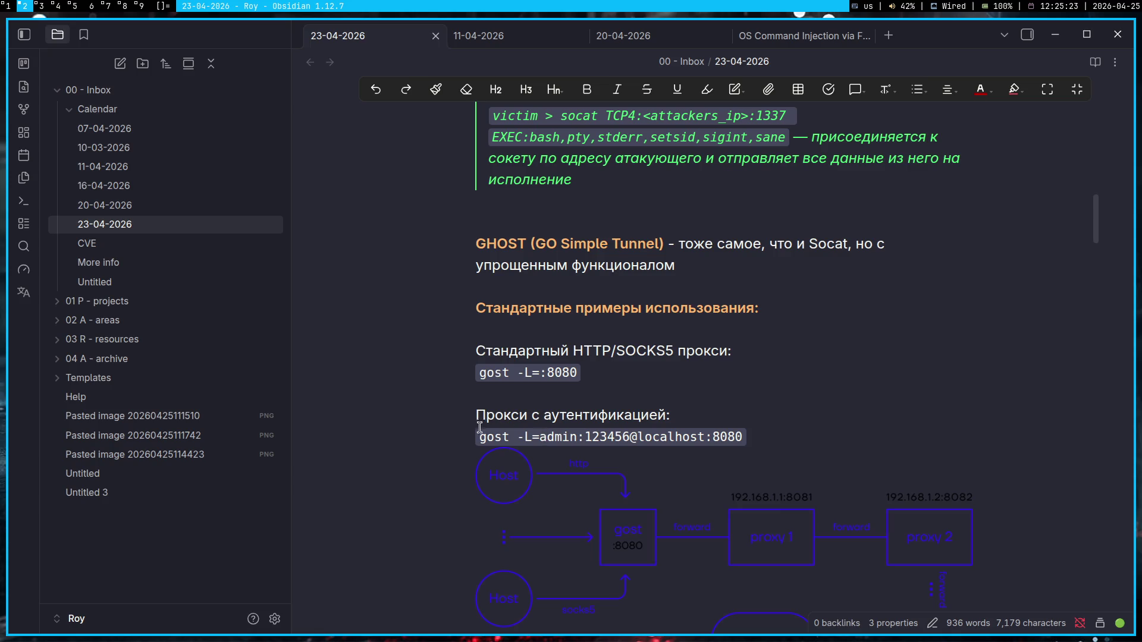
scroll(489, 442, "down", 1)
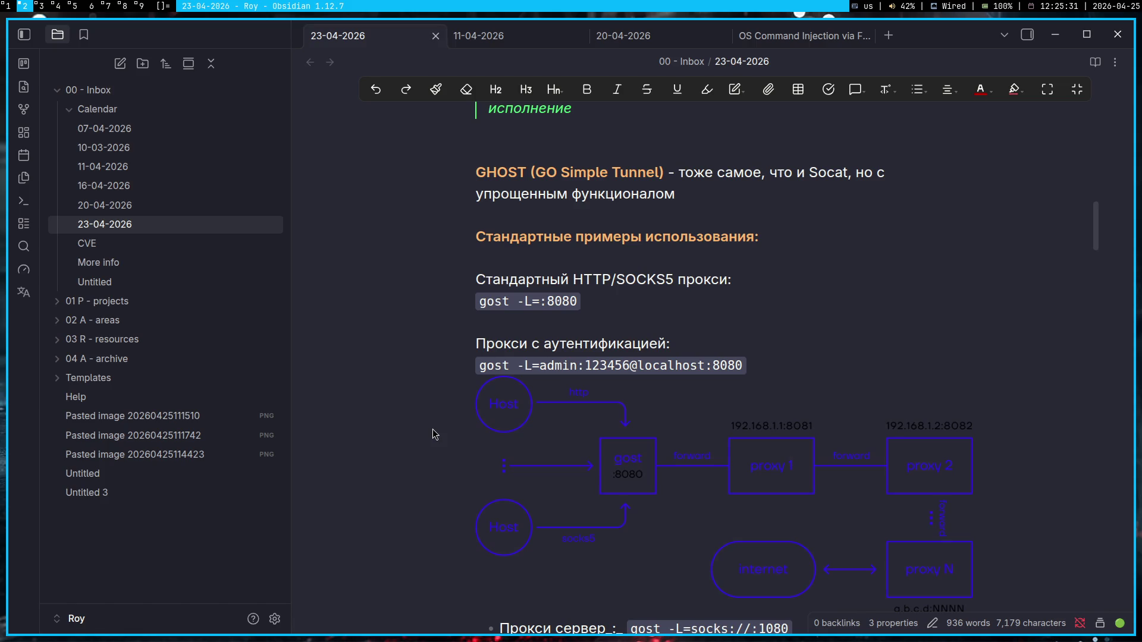
scroll(434, 430, "down", 2)
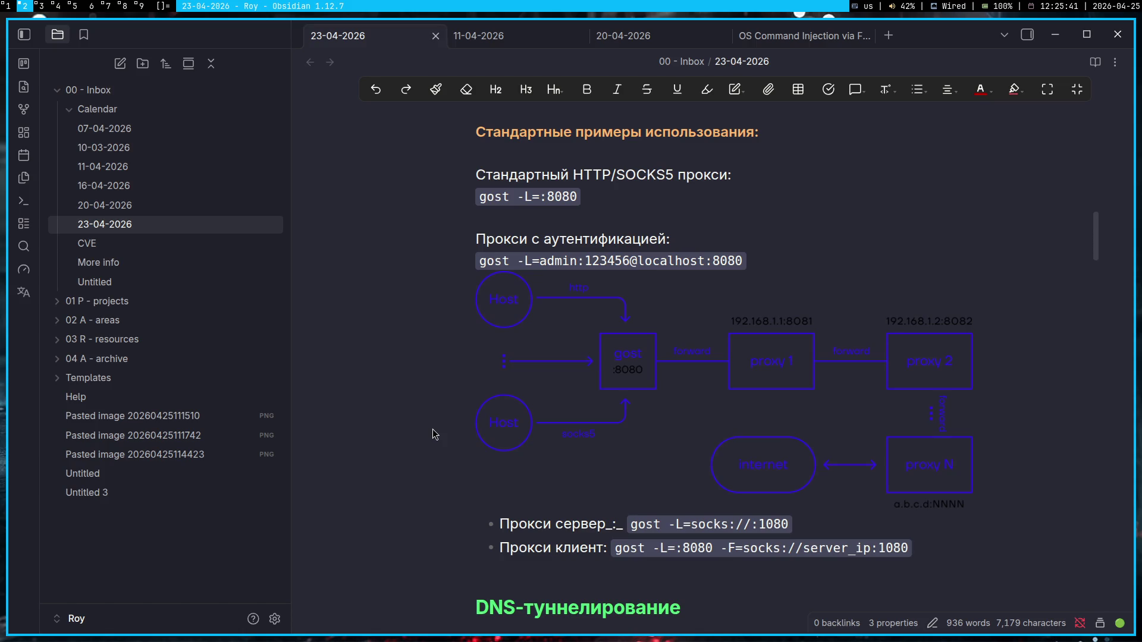
key("super+3")
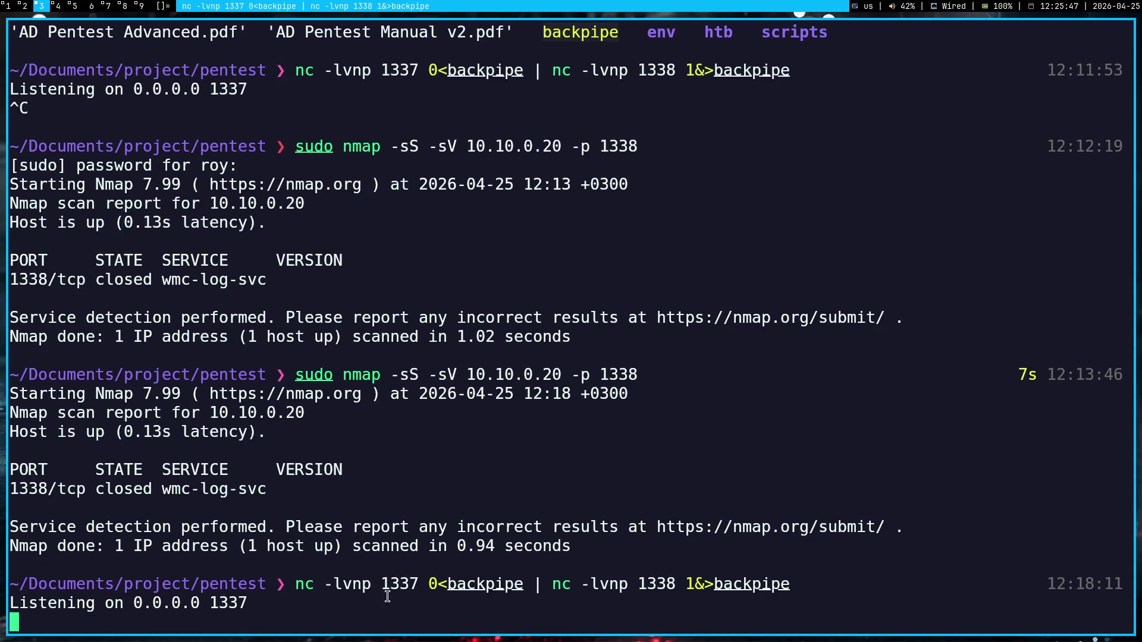
Check the nc backpipe relay on port 1337, glance at Burp Suite, and return to the browser.
triple_click(433, 579)
left_click(432, 580)
key("super+Tab")
key("super+Tab")
key("super+4")
key("super+3")
key("super+1")
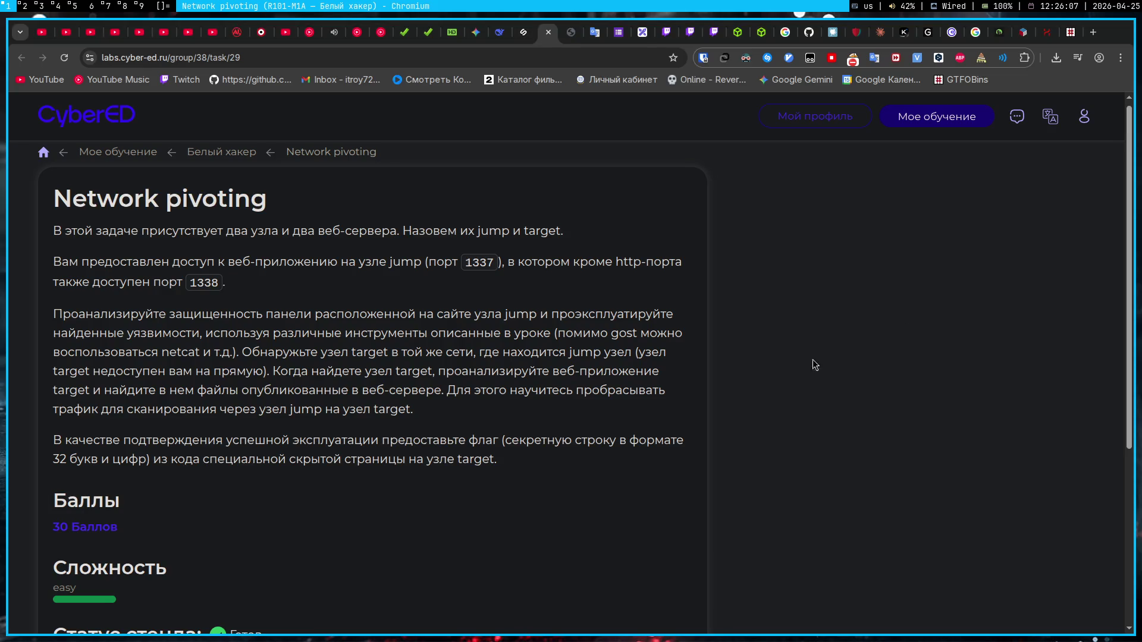
Filter GTFOBins to Reverse shell binaries and open bash's reverse shell command.
left_click(1071, 35)
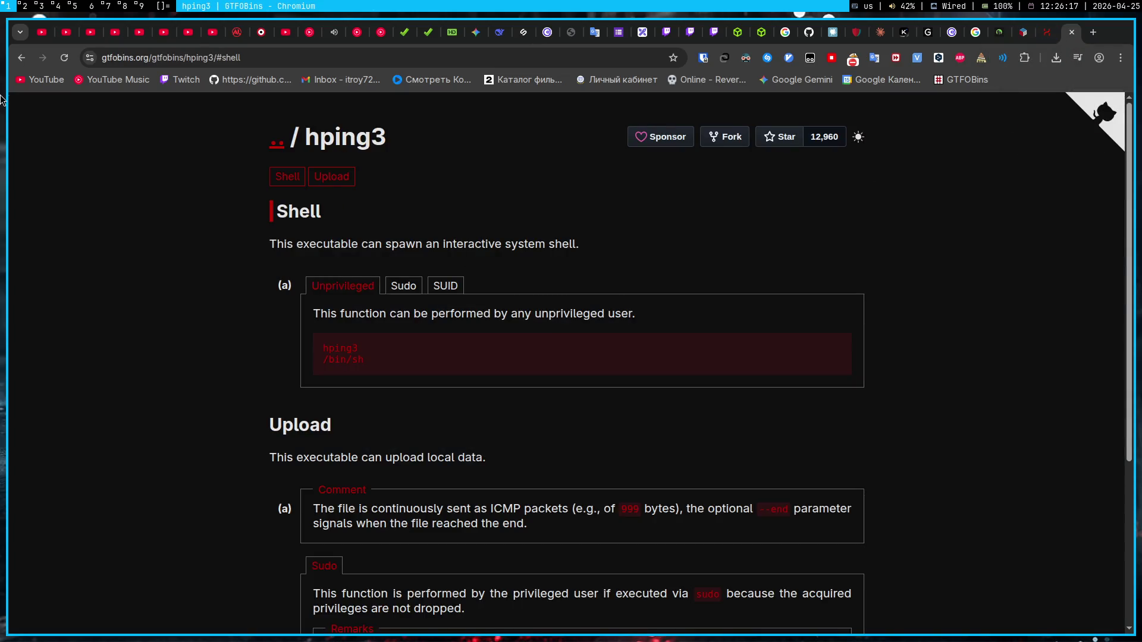
left_click(22, 58)
scroll(520, 354, "up", 7)
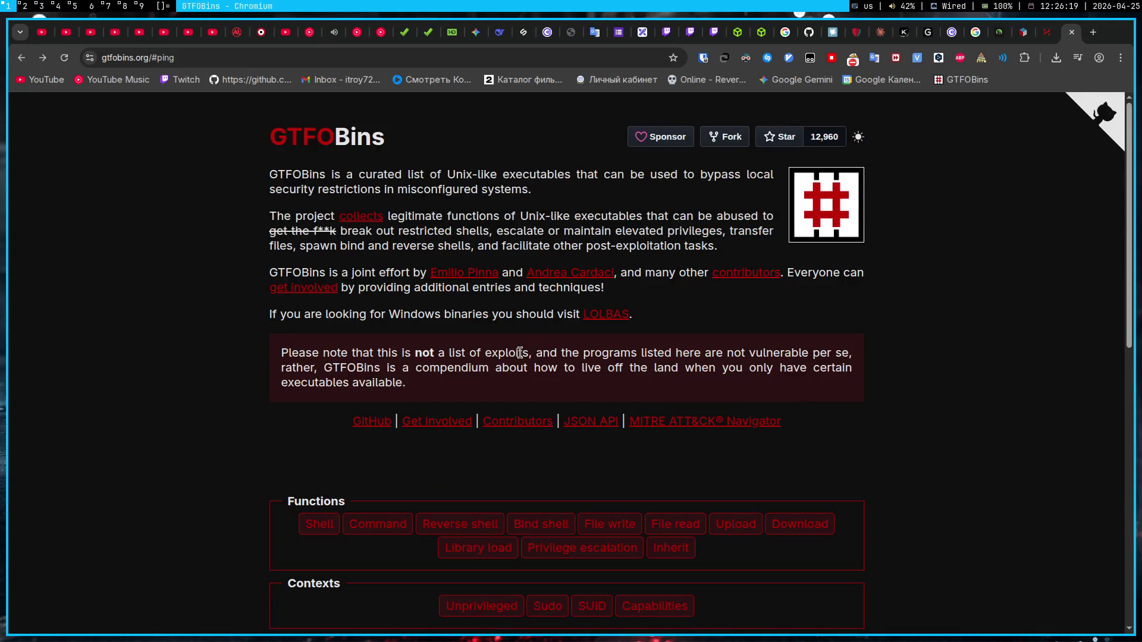
scroll(437, 461, "down", 2)
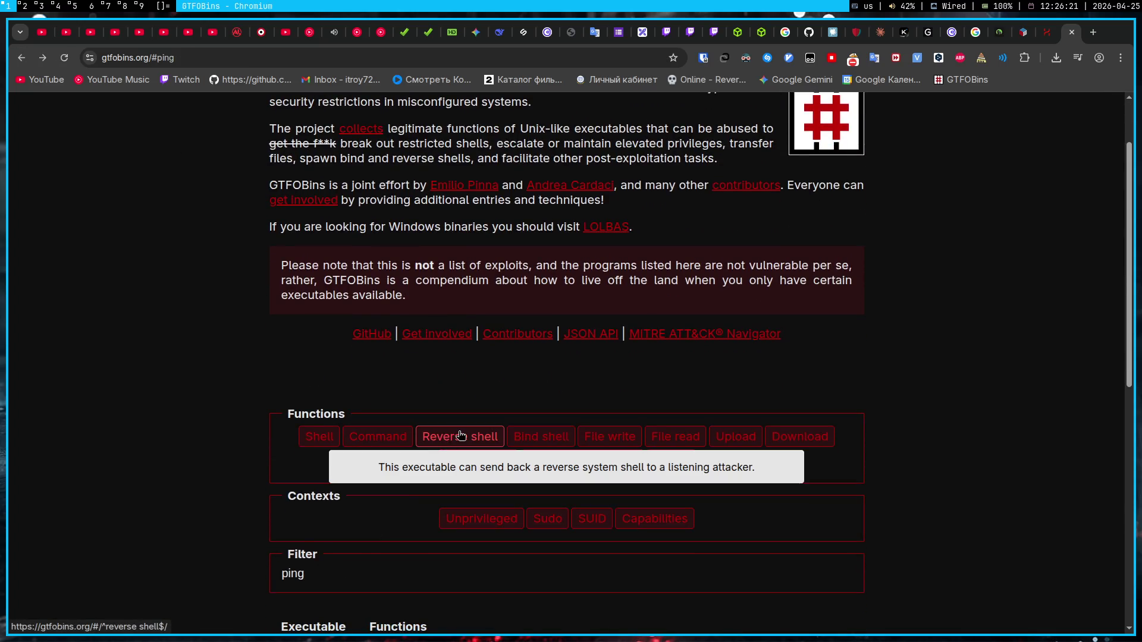
left_click(459, 436)
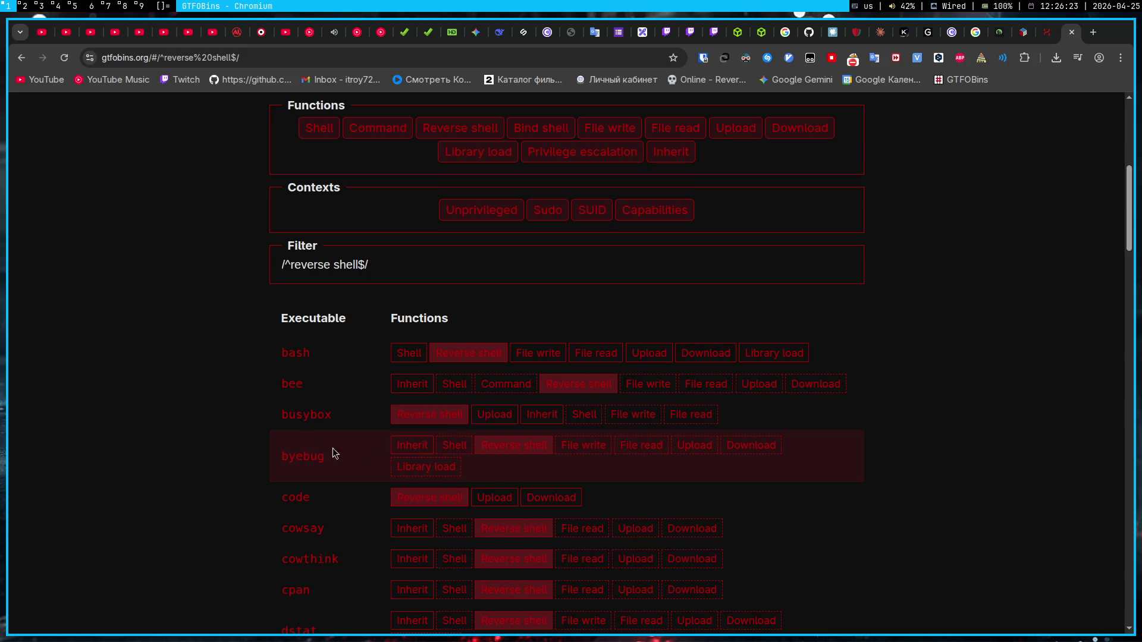
left_click(292, 356)
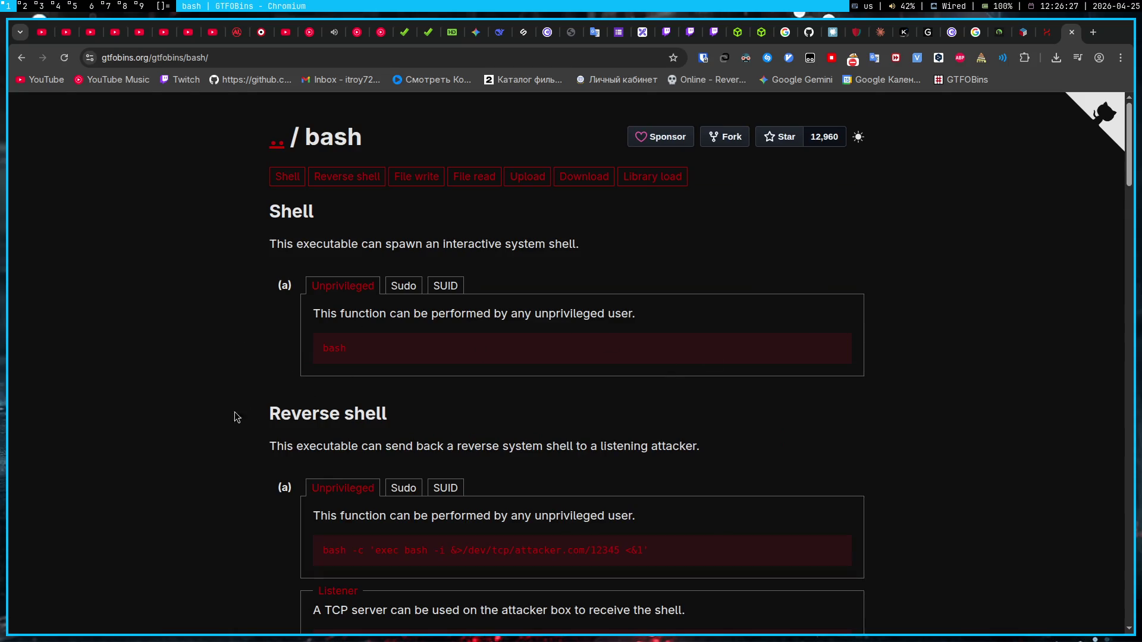
scroll(245, 416, "down", 3)
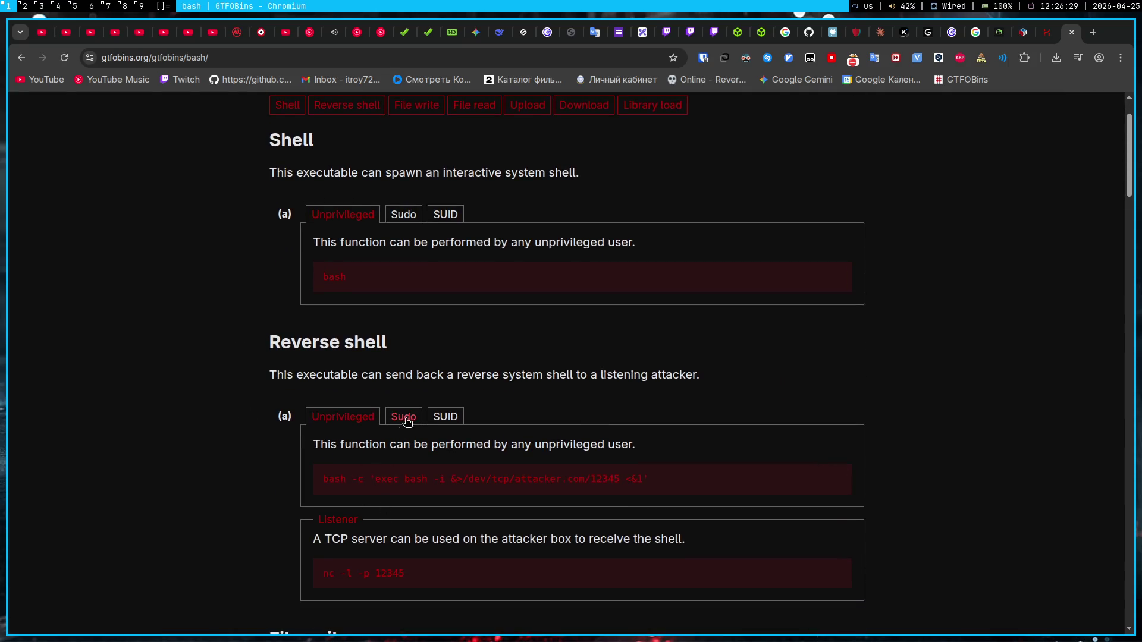
mouse_move(581, 480)
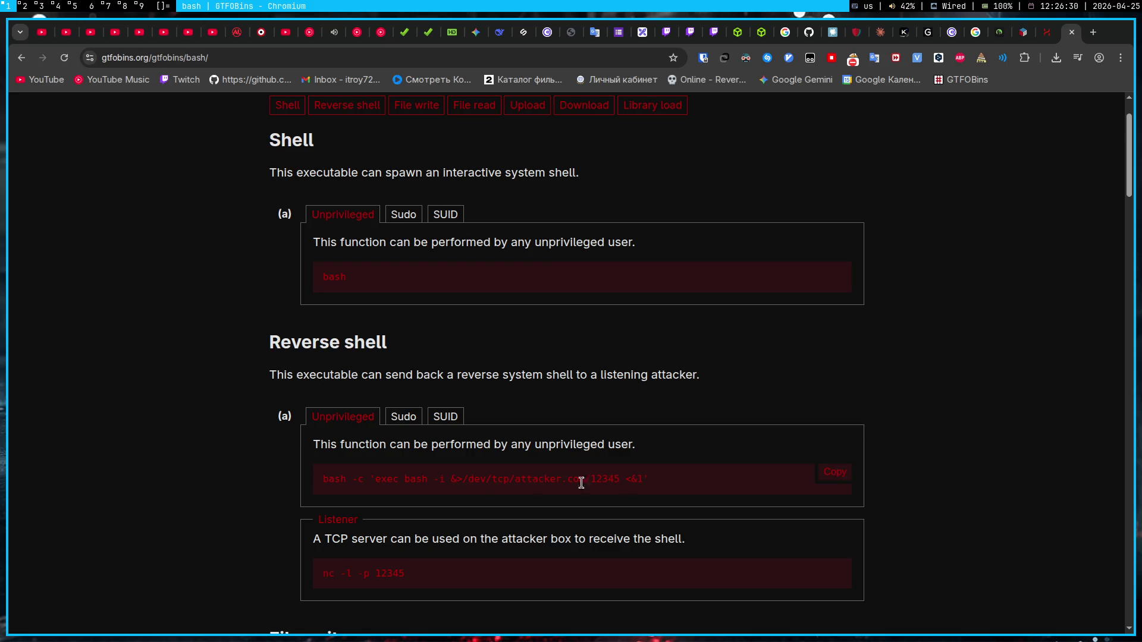
Inject the bash reverse shell into Pinger's ping request with port 1337 and submit it.
left_click(831, 478)
key("super+4")
key("super+5")
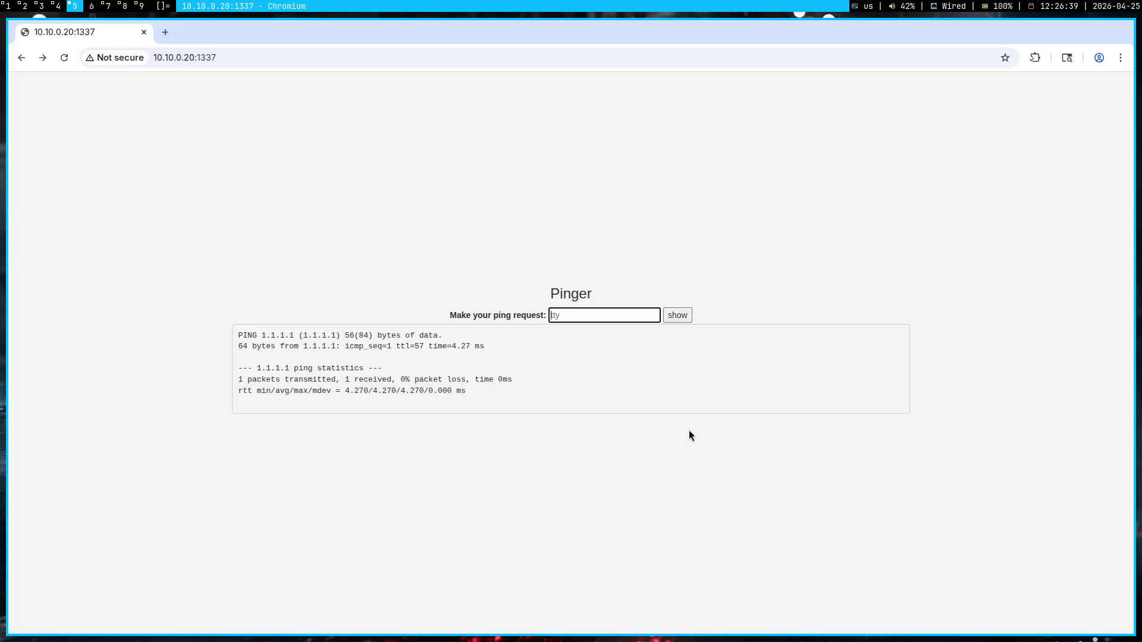
left_click(612, 315)
key("ctrl+v")
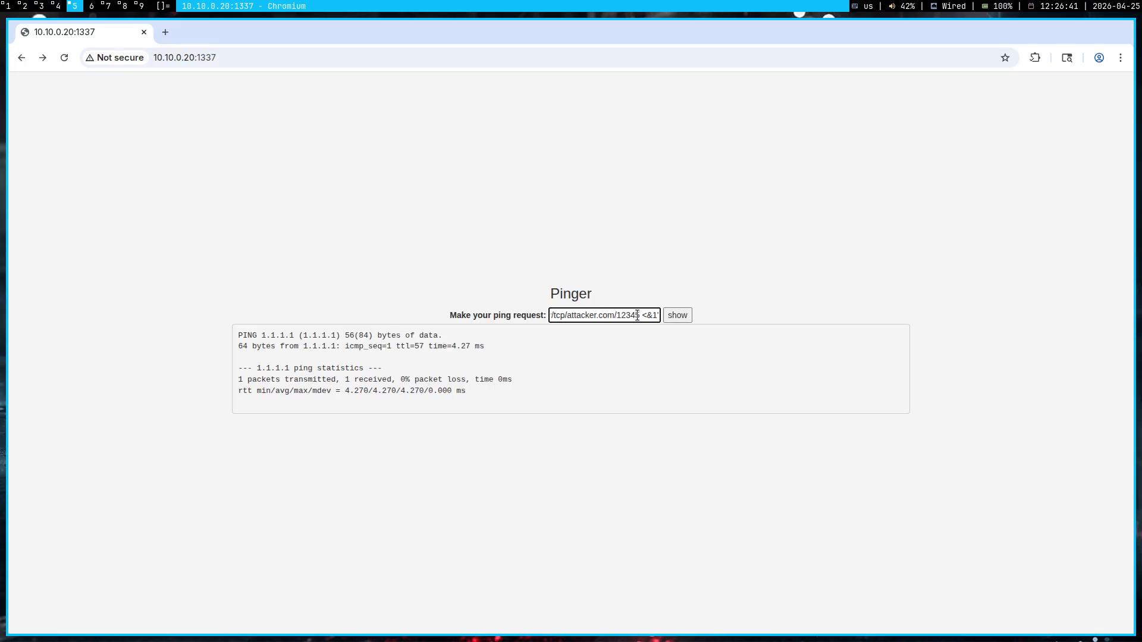
double_click(638, 314)
type("133")
type("7")
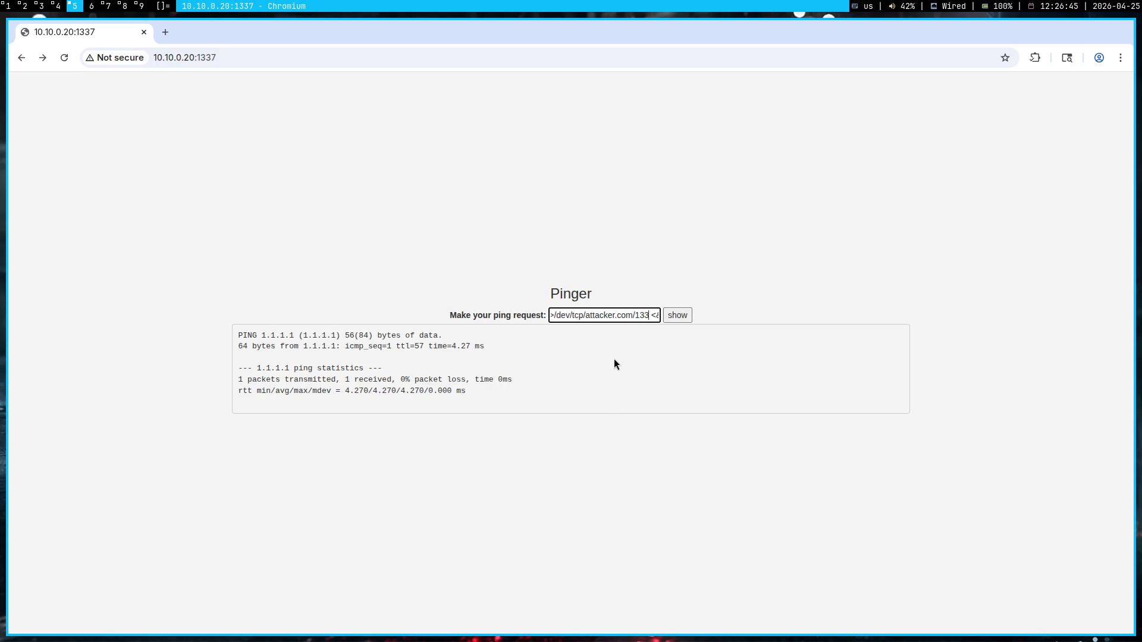
left_click(681, 318)
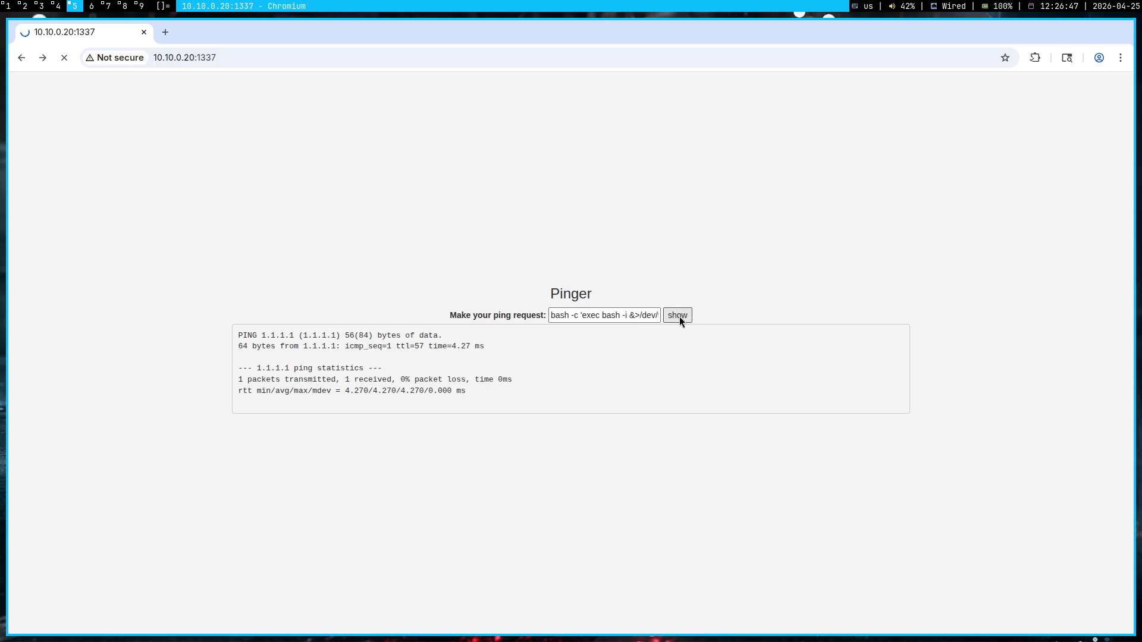
Check the listener, then resubmit the payload aimed at port 1338.
key("super+3")
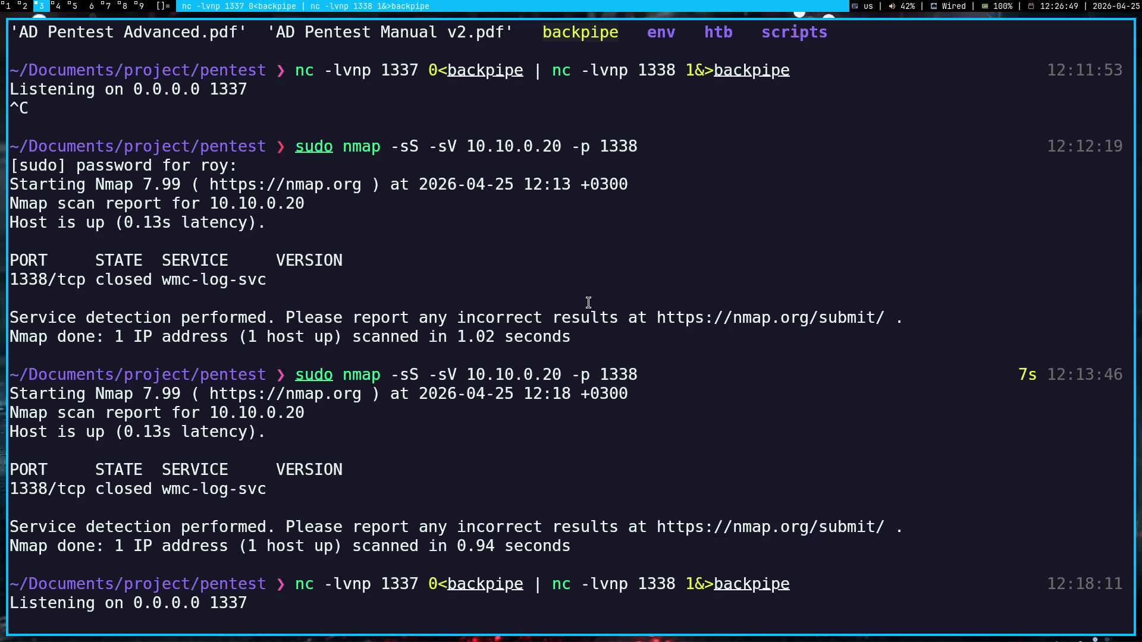
key("super+5")
triple_click(636, 342)
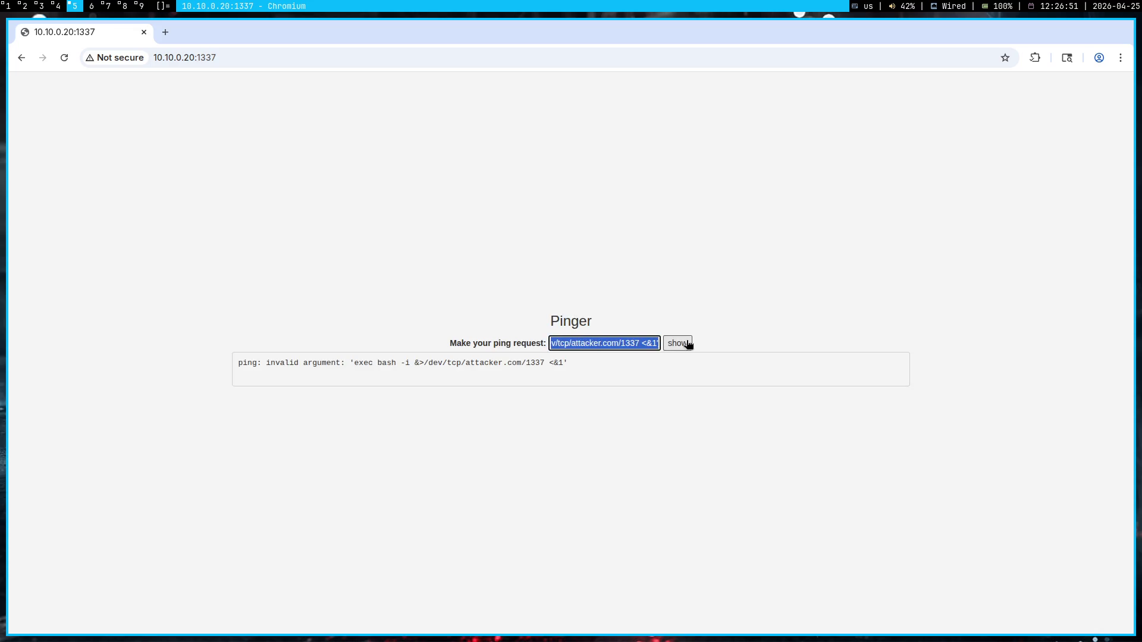
key("End")
key("BackSpace")
type("8")
left_click(669, 345)
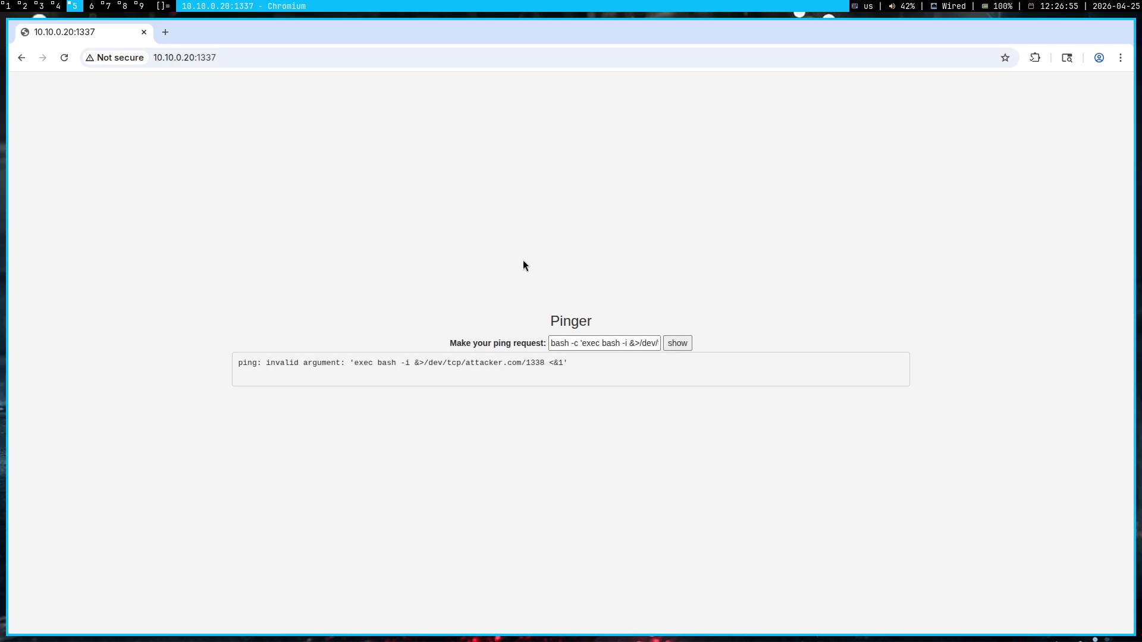
Check the listener and scroll the GTFOBins bash page down to File write.
key("super+3")
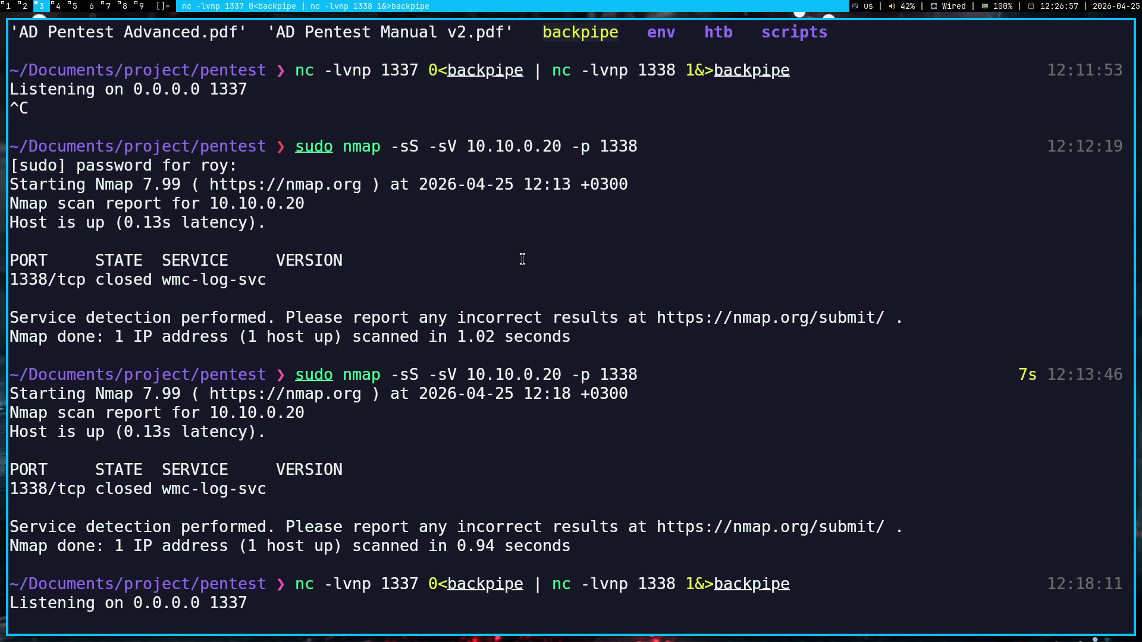
key("super+1")
scroll(305, 413, "down", 6)
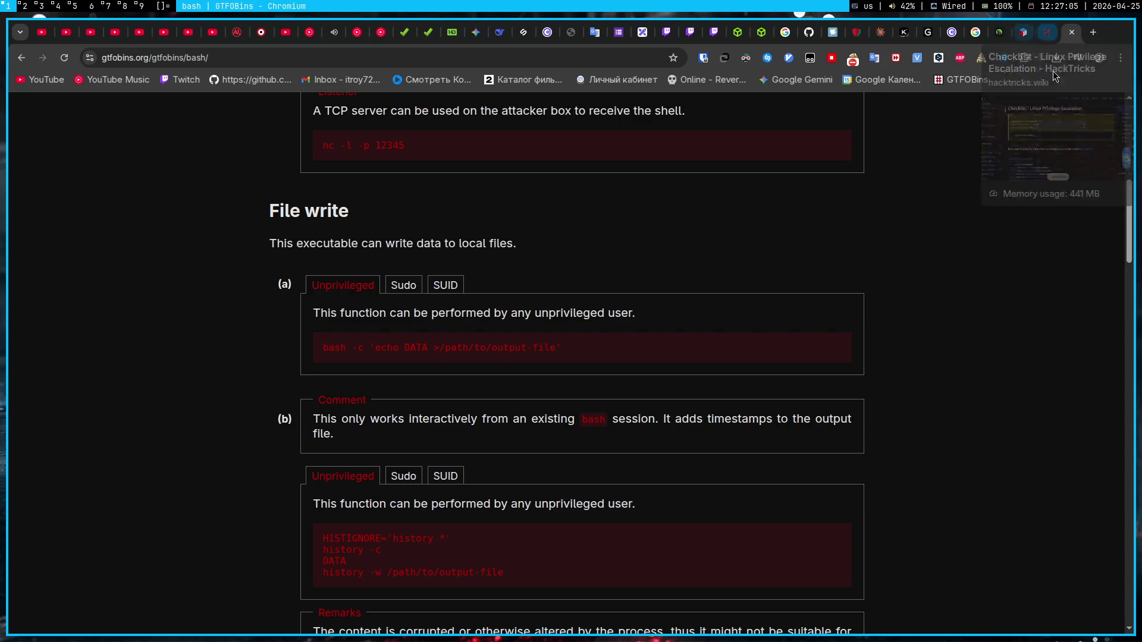
key("super+3")
key("super+4")
key("super+3")
key("super+2")
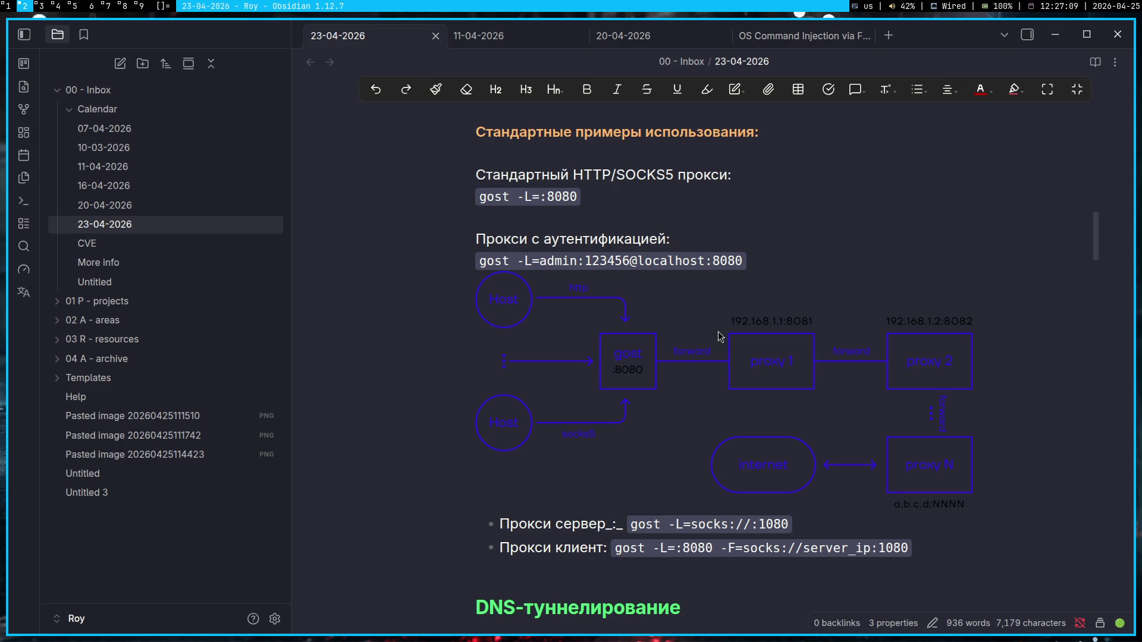
scroll(719, 336, "down", 7)
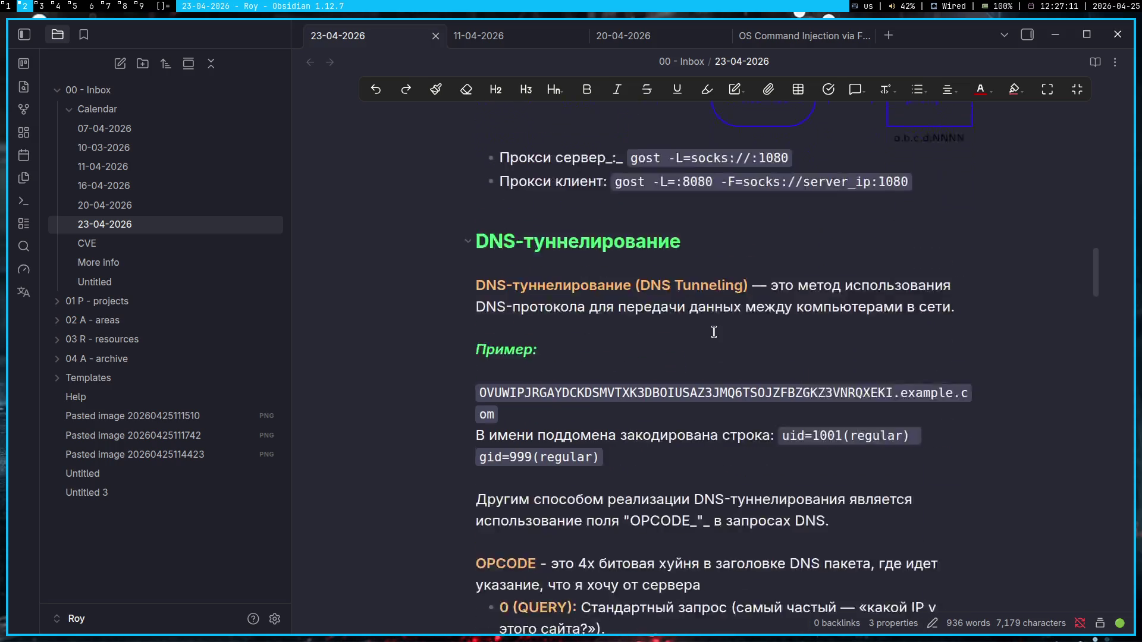
scroll(714, 332, "up", 8)
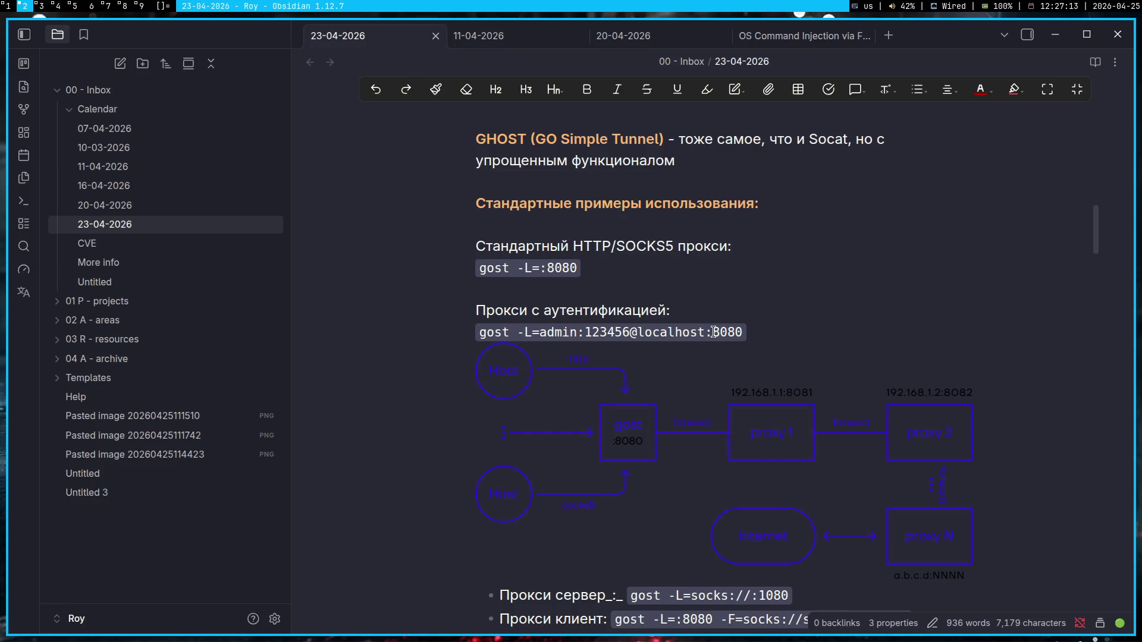
key("super+3")
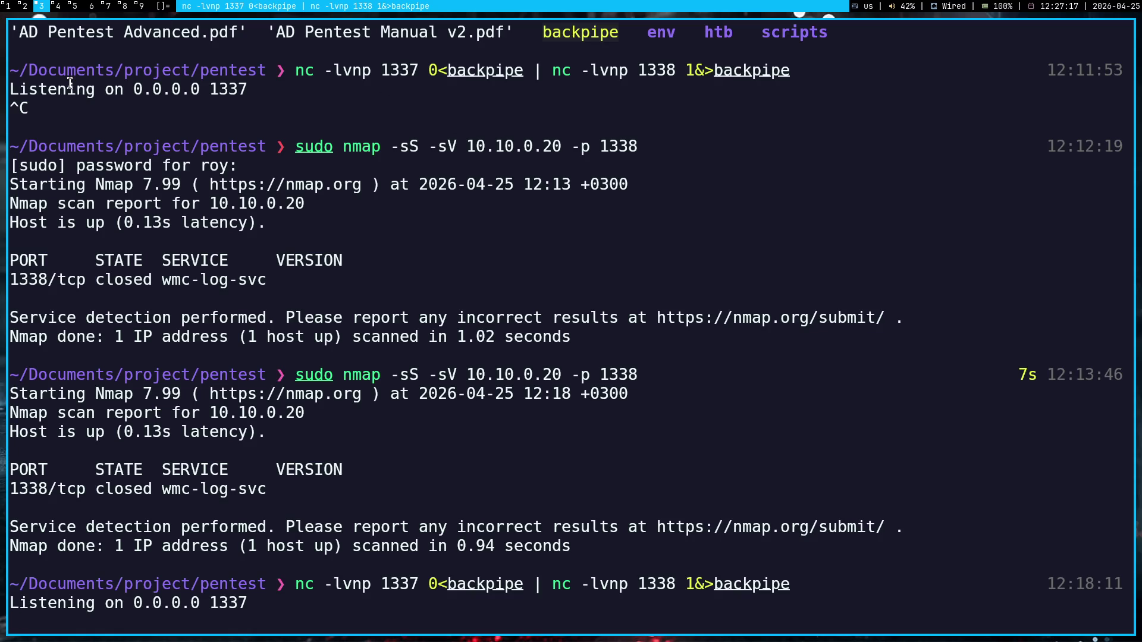
left_click(2, 6)
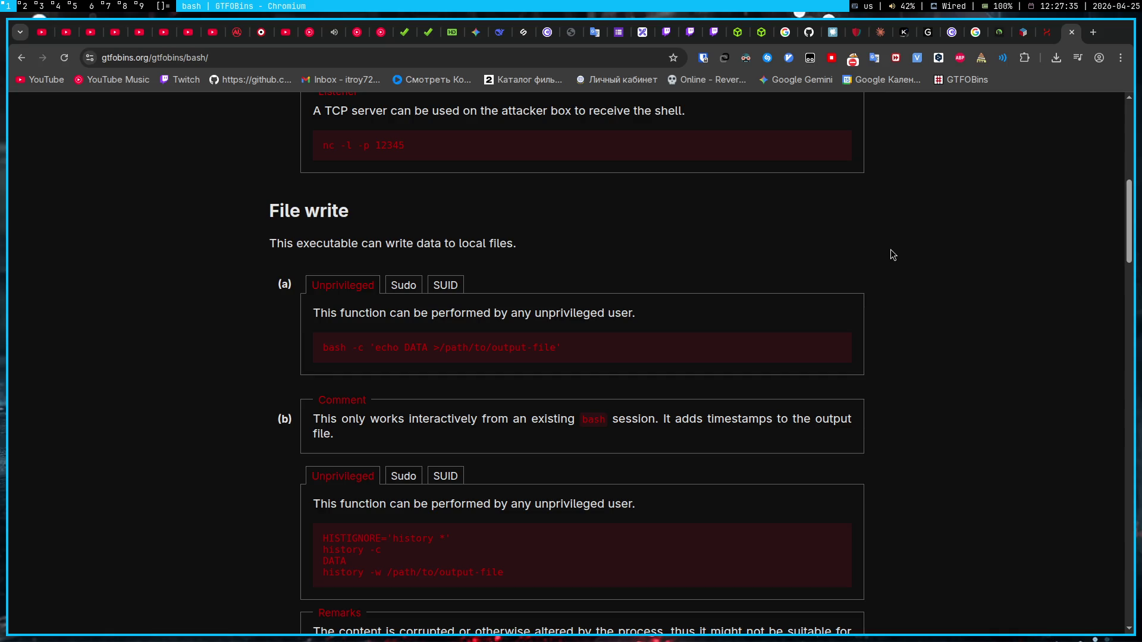
Stop the running nc backpipe relay listener in Terminal with Ctrl+C.
scroll(609, 257, "up", 8)
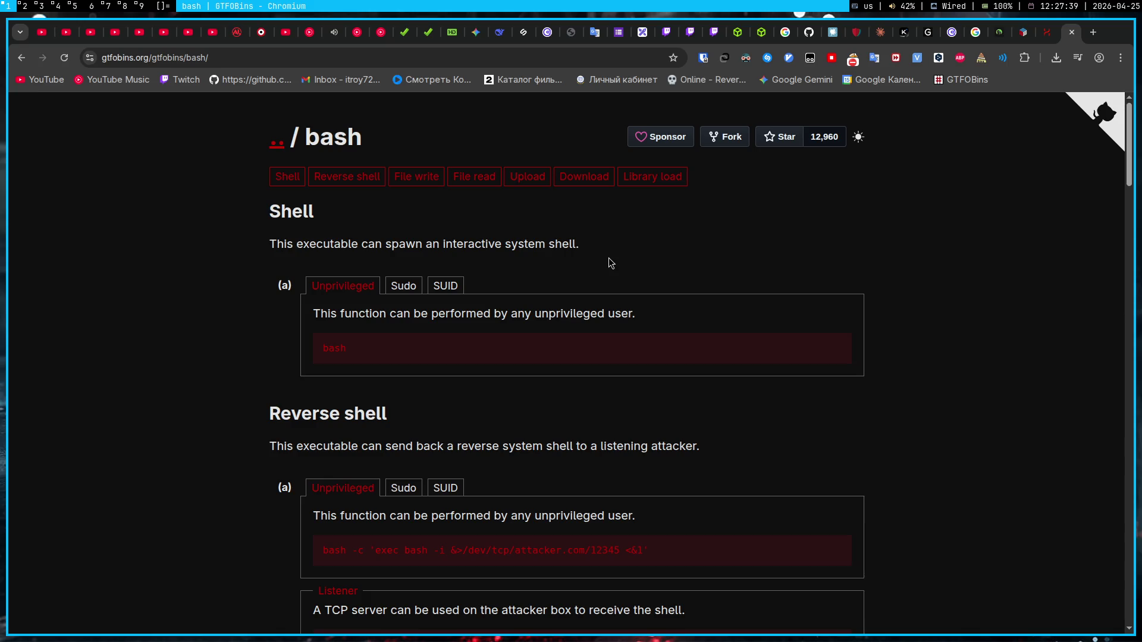
key("super+3")
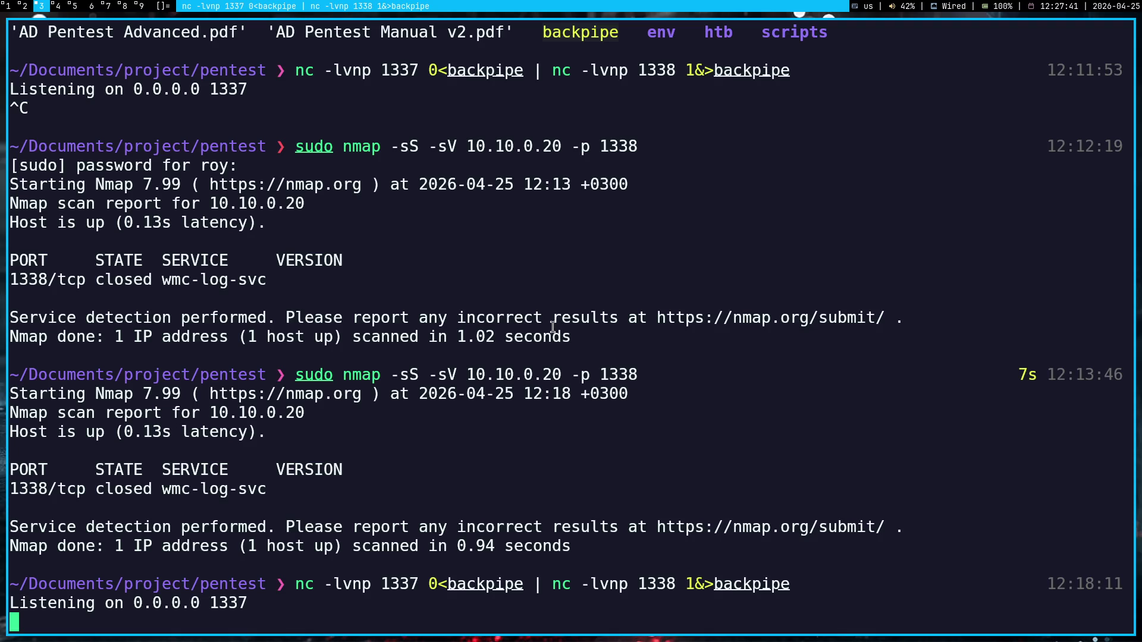
key("ctrl+c")
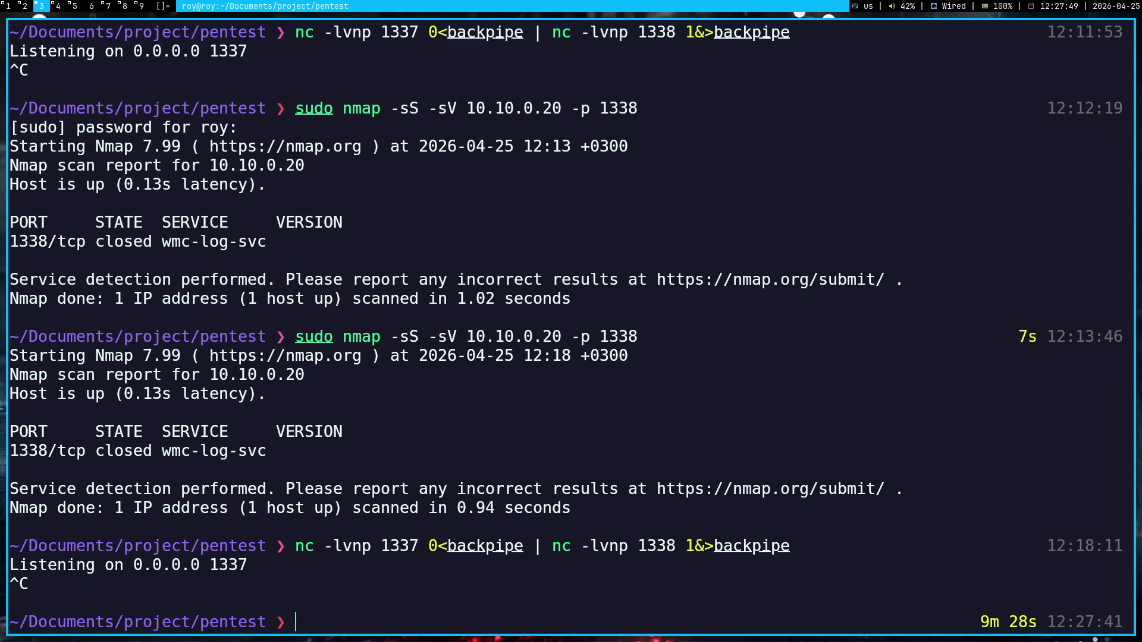
Highlight ports 1338 and 1337 in the nc command, then return to the GTFOBins bash page.
left_click_drag(637, 547, 677, 550)
left_click(767, 430)
mouse_move(381, 548)
left_mouse_down()
mouse_move(444, 544)
mouse_move(419, 544)
left_mouse_up()
left_click_drag(638, 546, 674, 544)
left_click(672, 538)
left_click(5, 6)
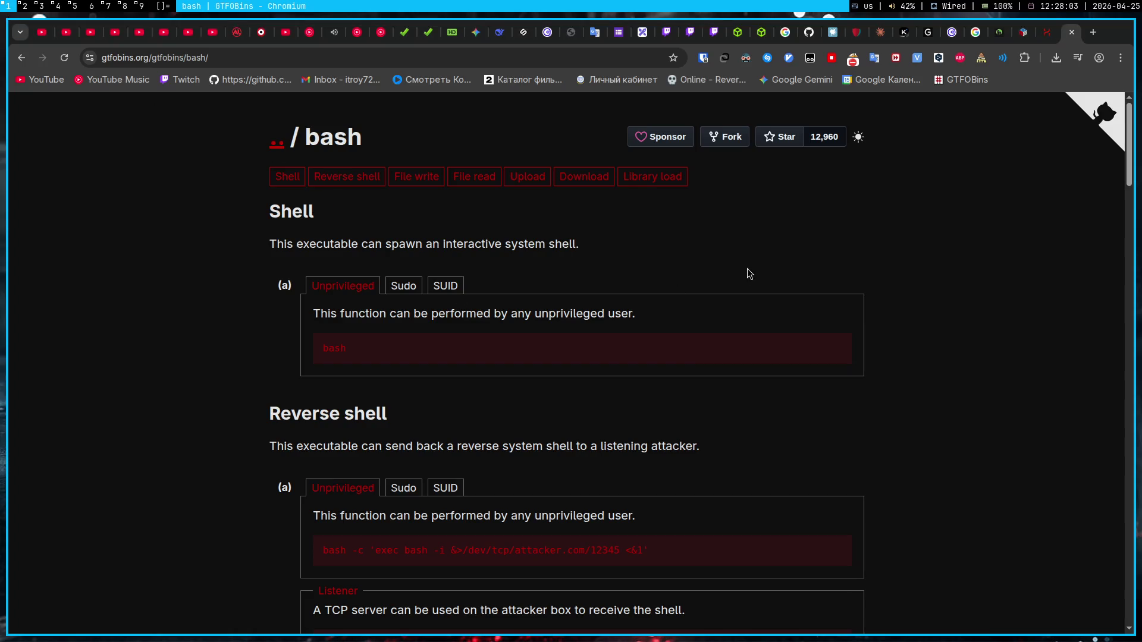
Search 'pinger command injection linux' and open PortSwigger's OS command injection article.
key("ctrl+t")
type("pinger co")
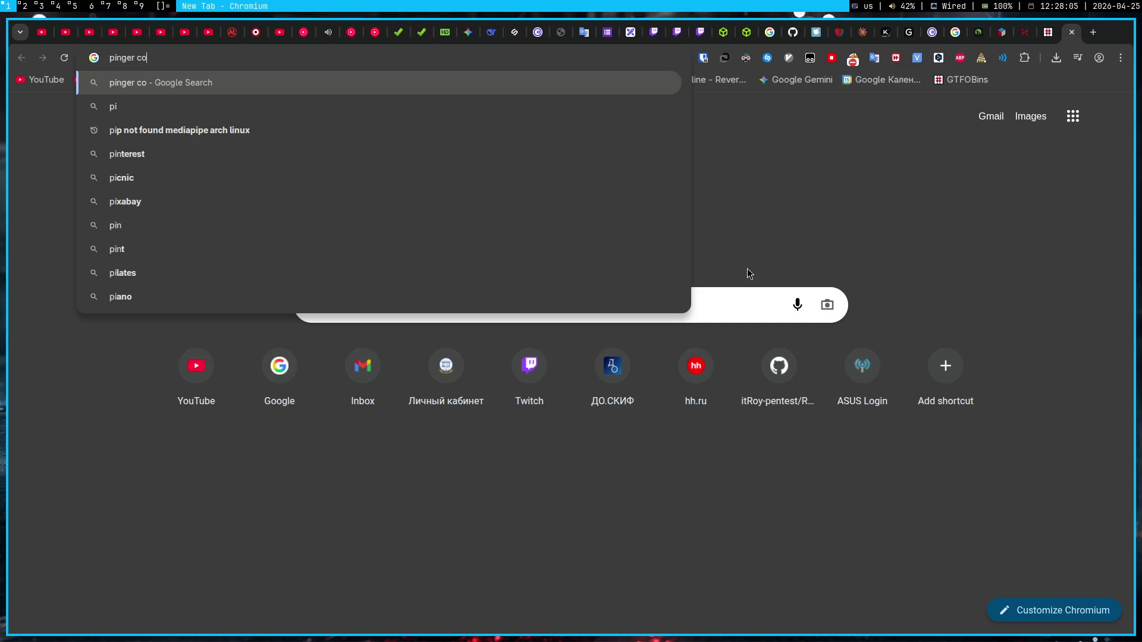
type("mmand injection linux")
key("Return")
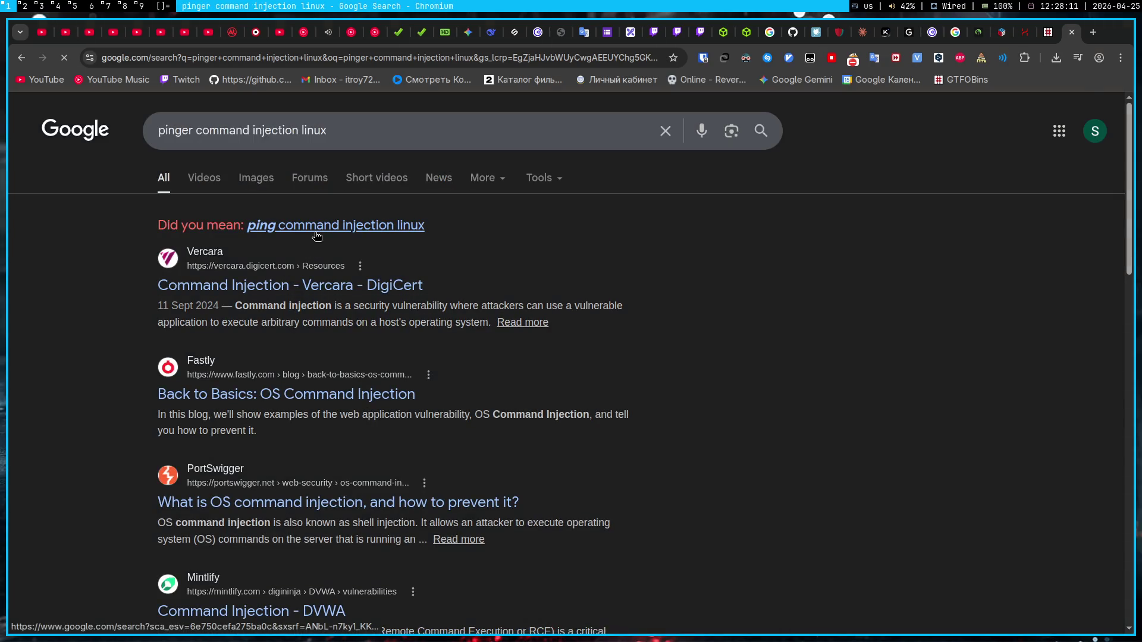
left_click(318, 227)
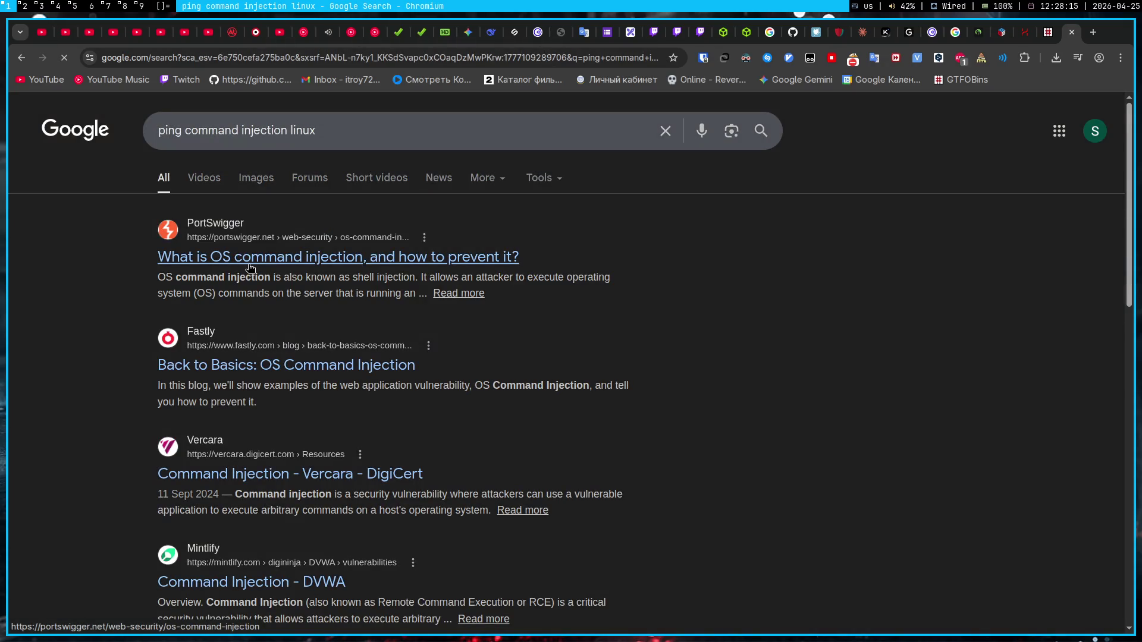
left_click(251, 267)
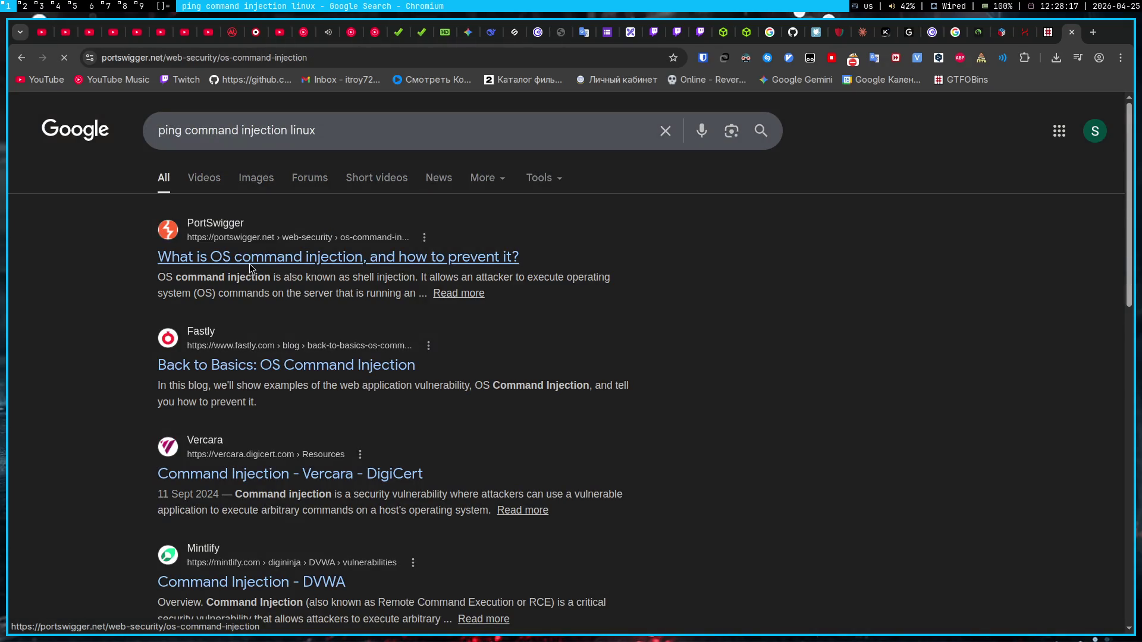
Play the article's video from Executing arbitrary commands and review the stockStatus example URL.
scroll(525, 336, "down", 3)
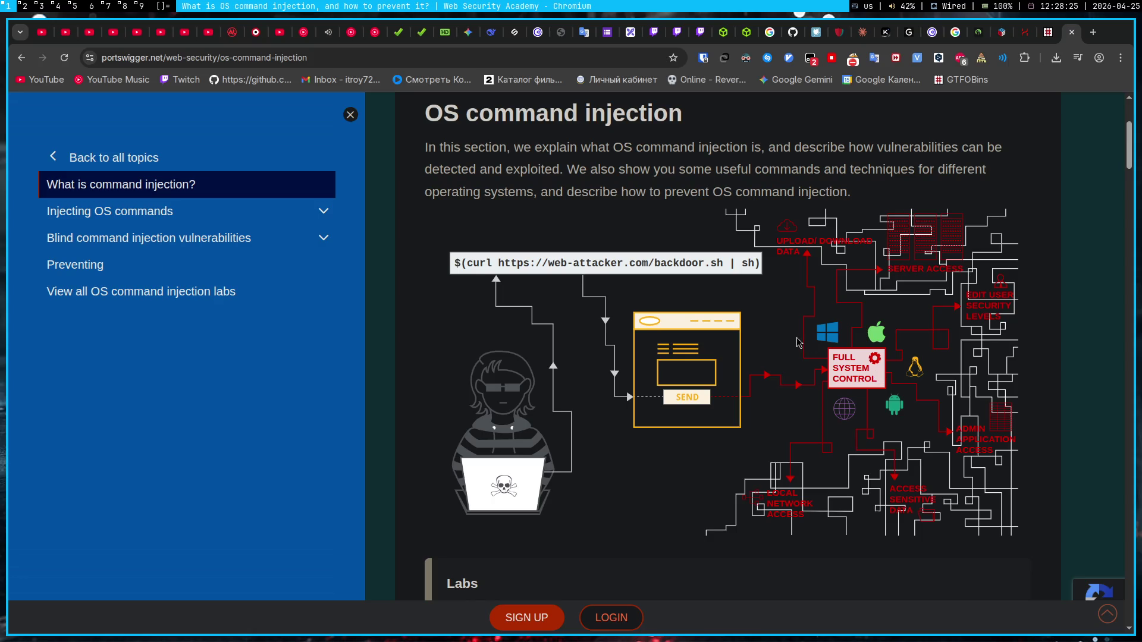
scroll(797, 339, "down", 10)
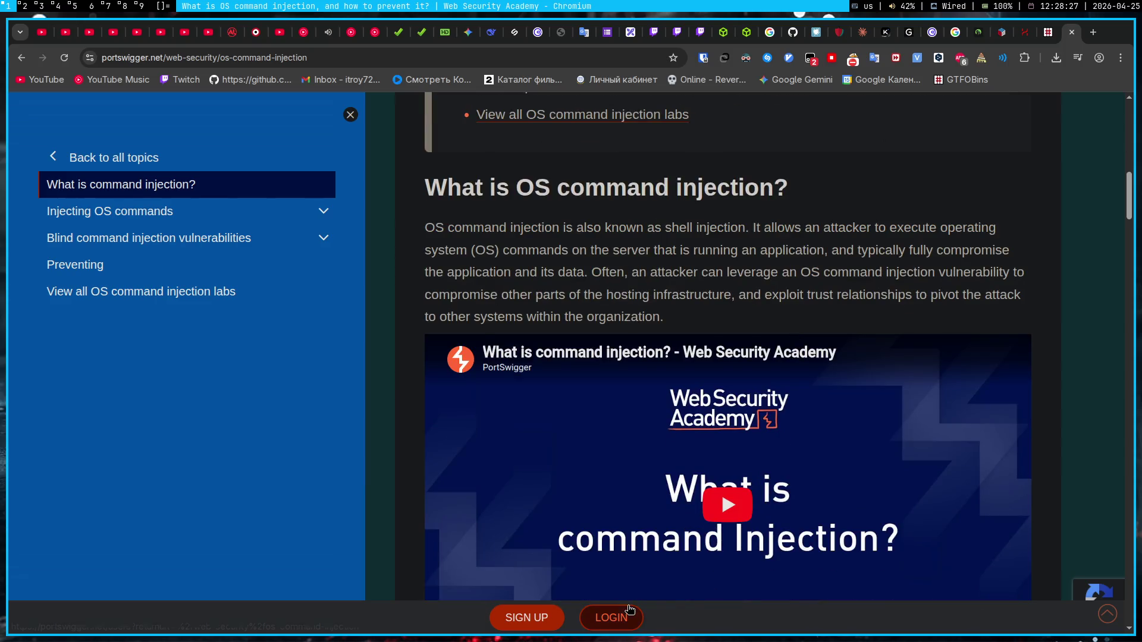
scroll(697, 466, "down", 2)
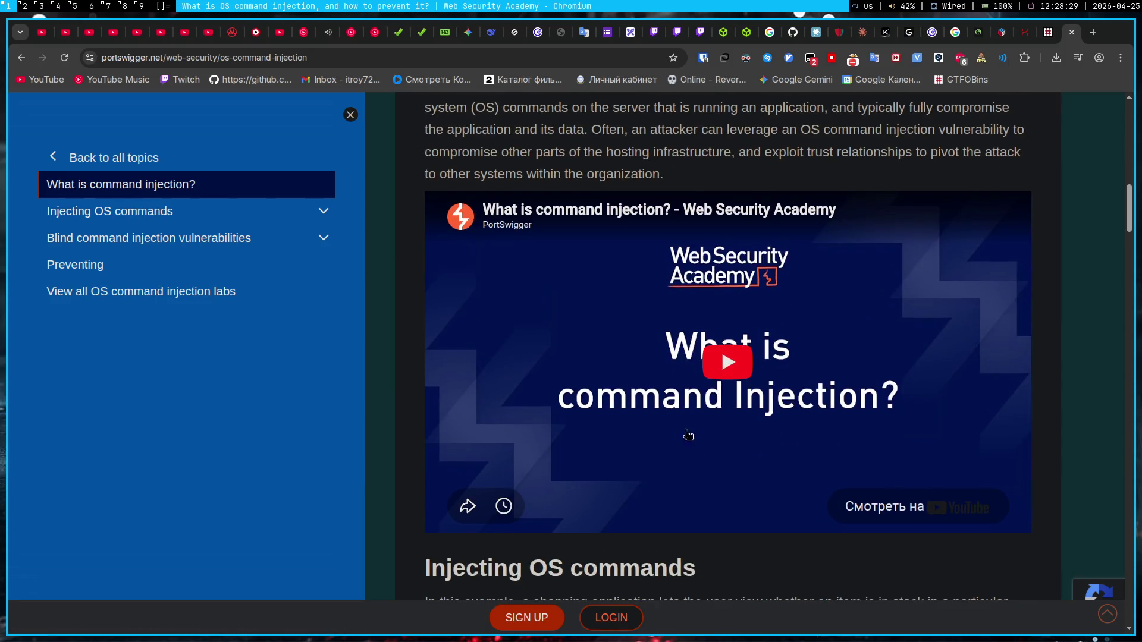
left_click(670, 398)
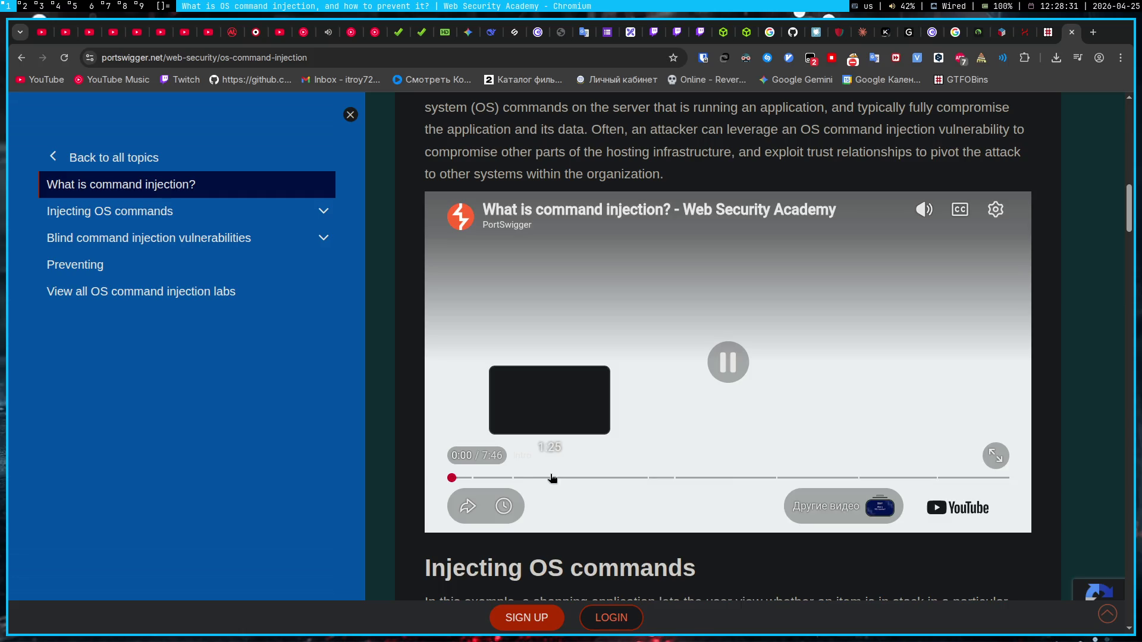
left_click(552, 478)
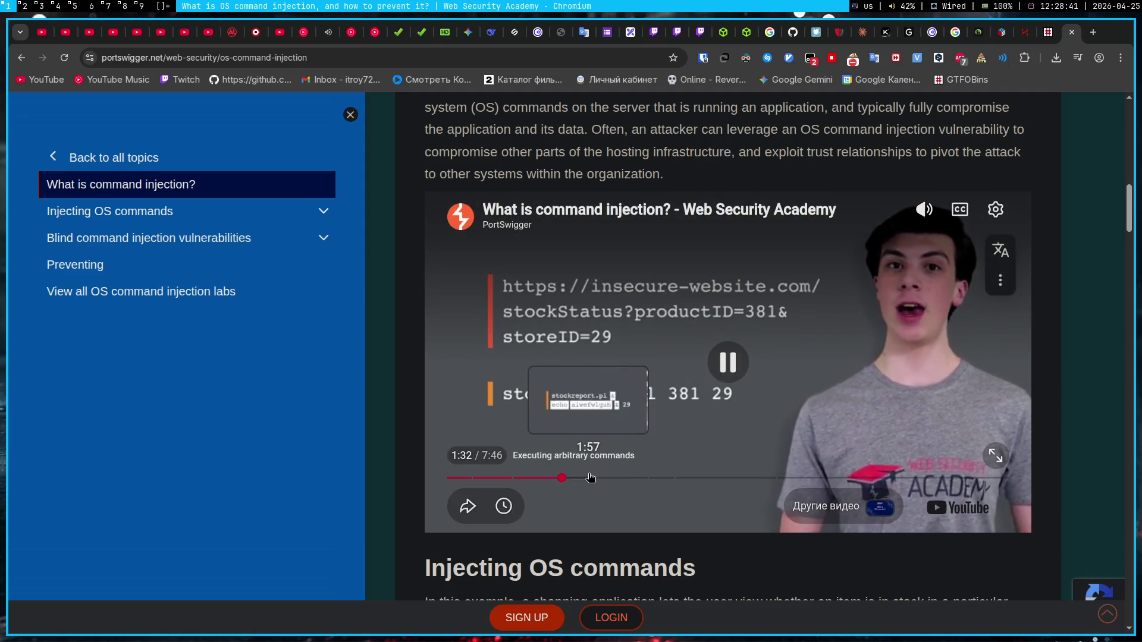
scroll(601, 367, "down", 5)
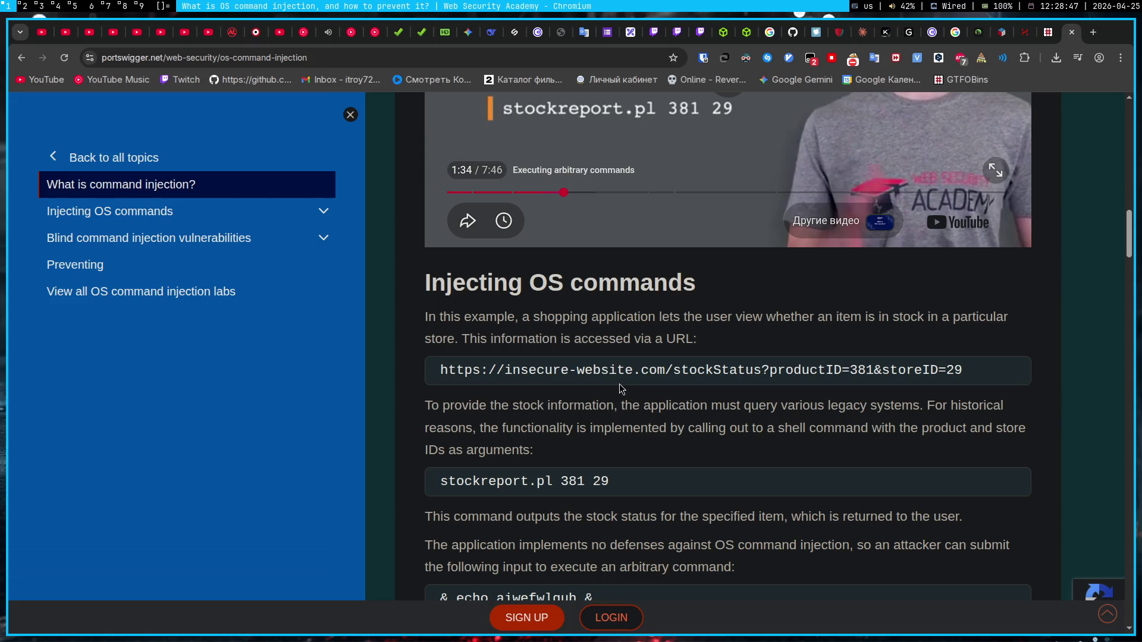
triple_click(637, 371)
left_click(794, 360)
Glance at the Pinger page, then scroll further down the PortSwigger article.
key("super+4")
key("super+5")
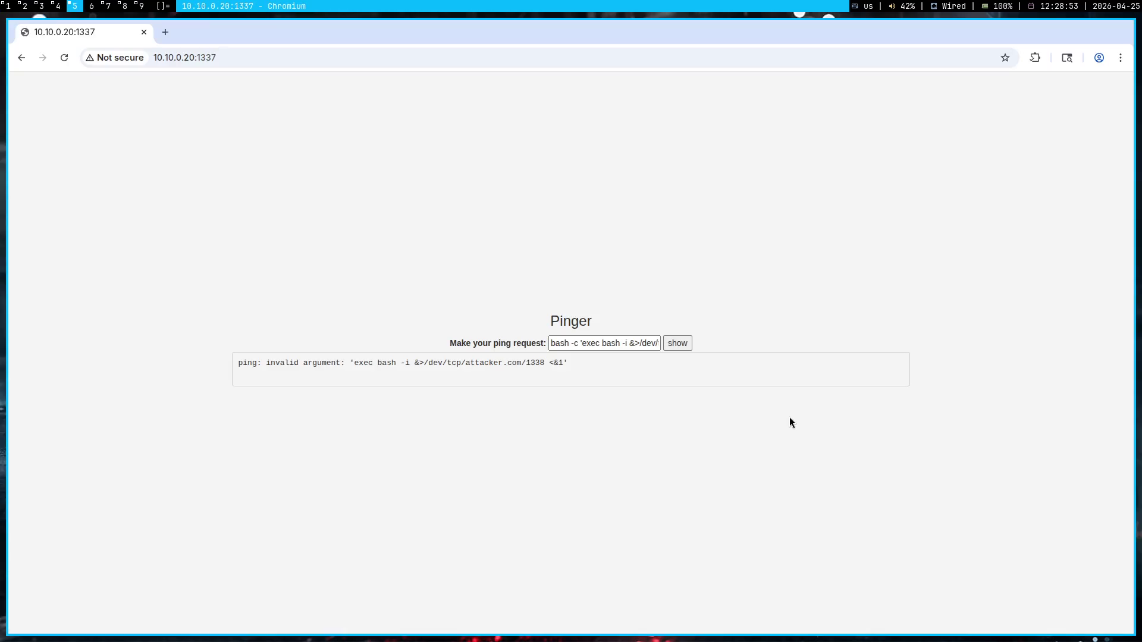
key("super+1")
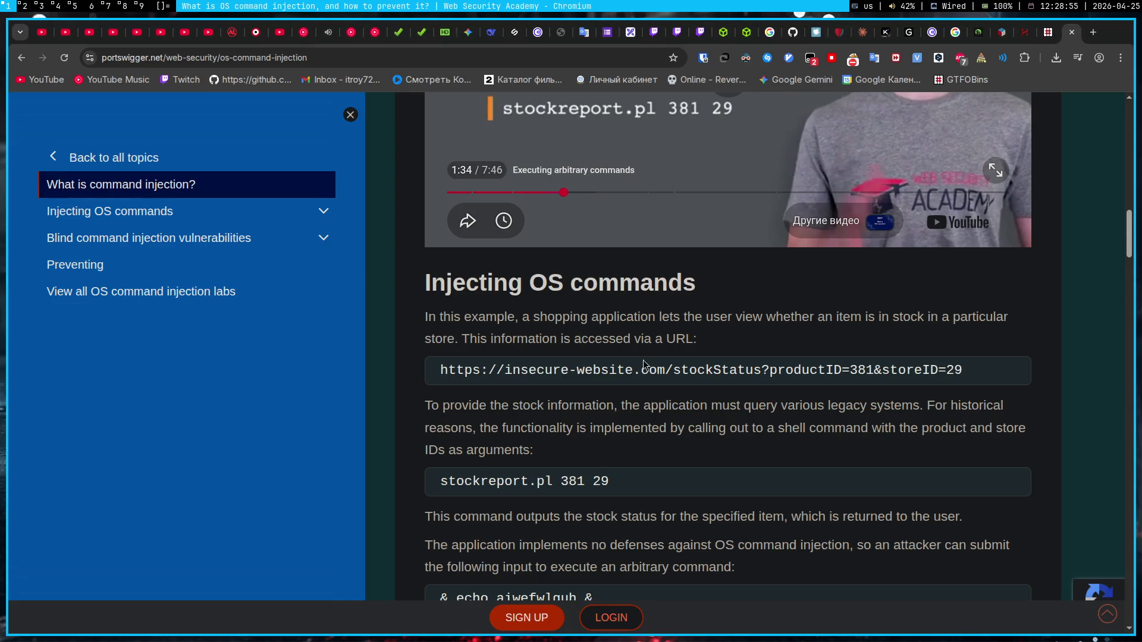
scroll(648, 363, "down", 3)
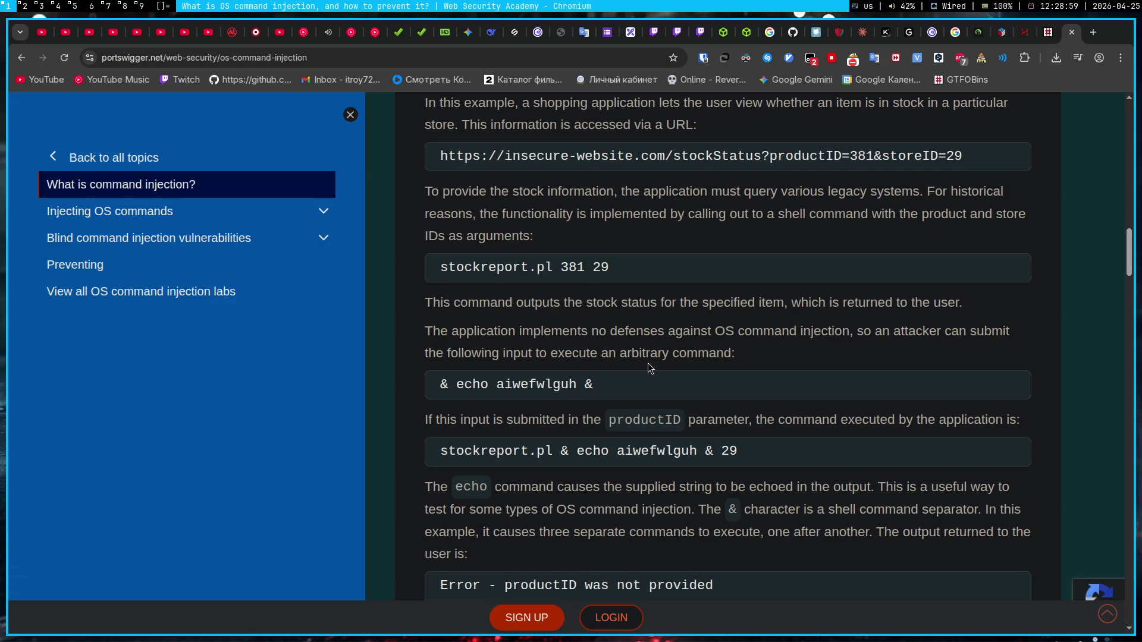
scroll(648, 363, "down", 3)
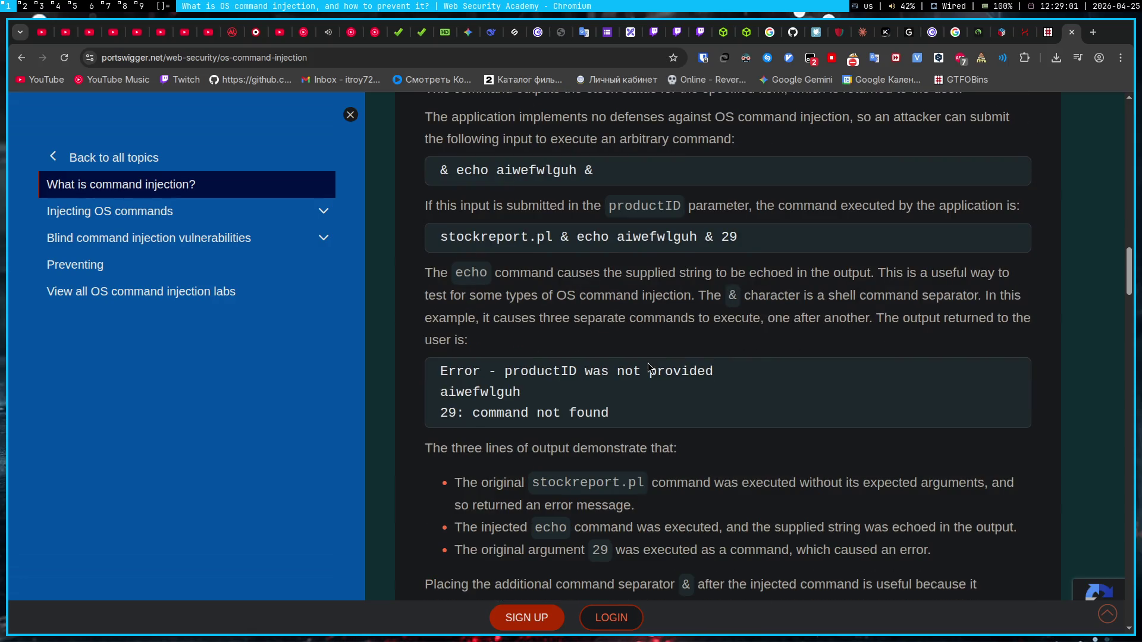
scroll(647, 367, "down", 4)
scroll(648, 367, "down", 4)
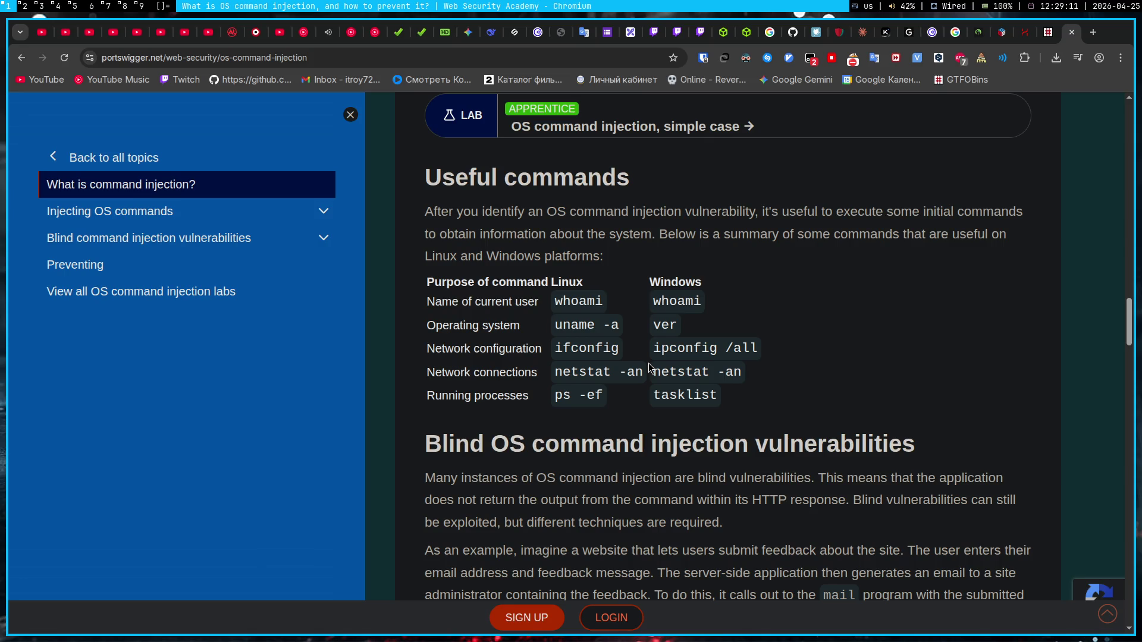
Jump to Useful commands and scroll to the blind ping time-delay example.
left_click(21, 57)
left_click(324, 211)
left_click(110, 238)
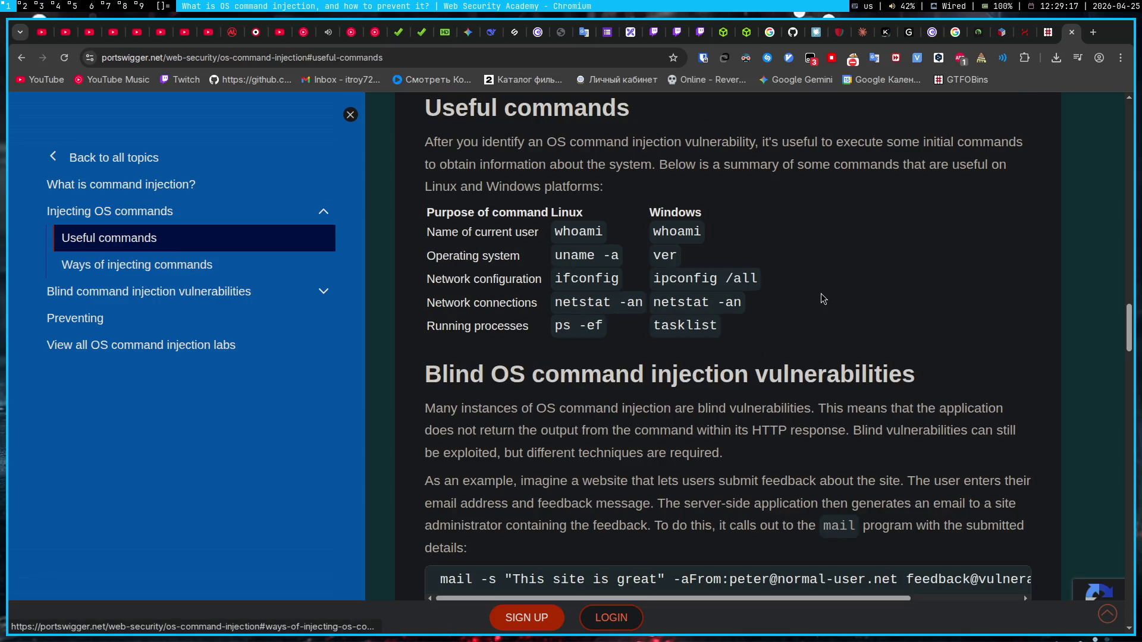
scroll(805, 294, "down", 2)
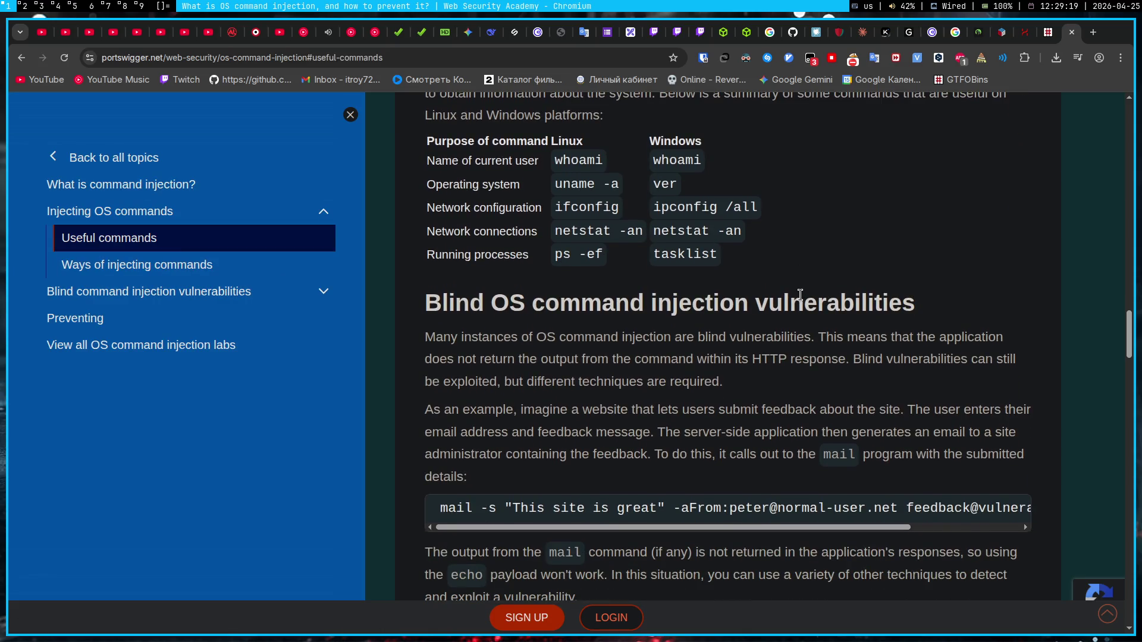
scroll(714, 250, "down", 8)
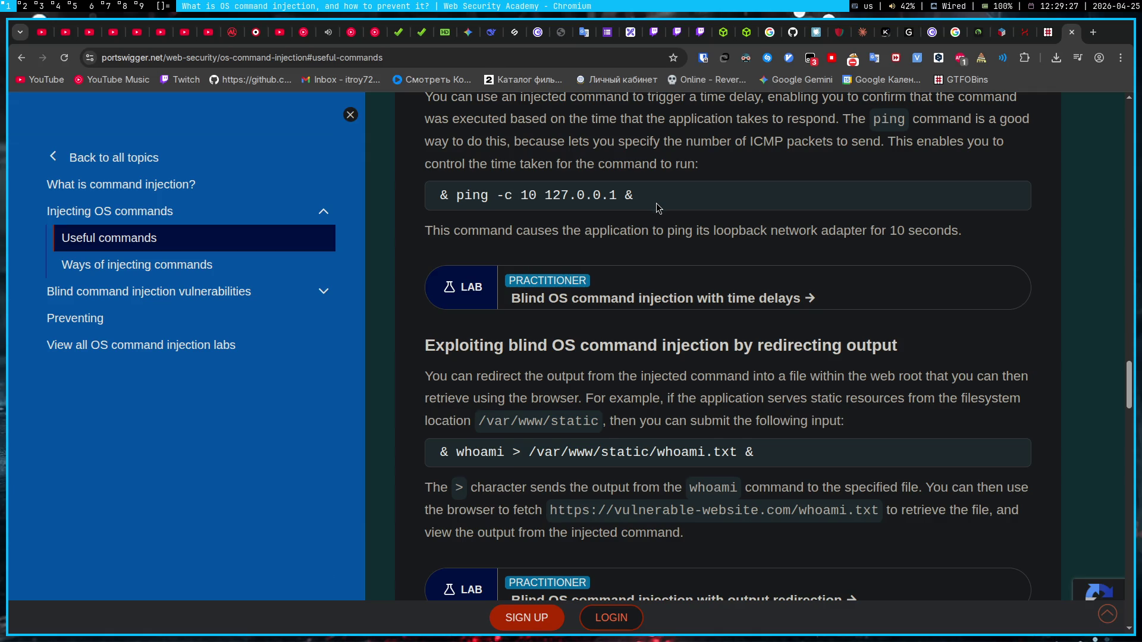
scroll(654, 206, "up", 2)
right_click(563, 286)
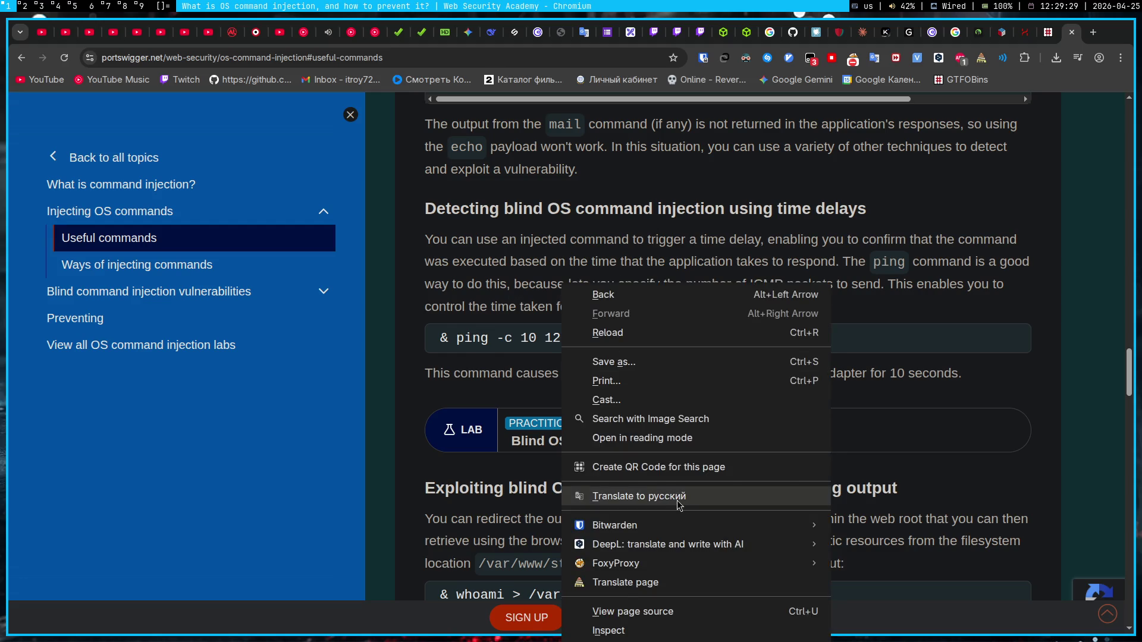
Translate the article into Russian and highlight the 'ping -c 10 127.0.0.1 &' example.
left_click(687, 498)
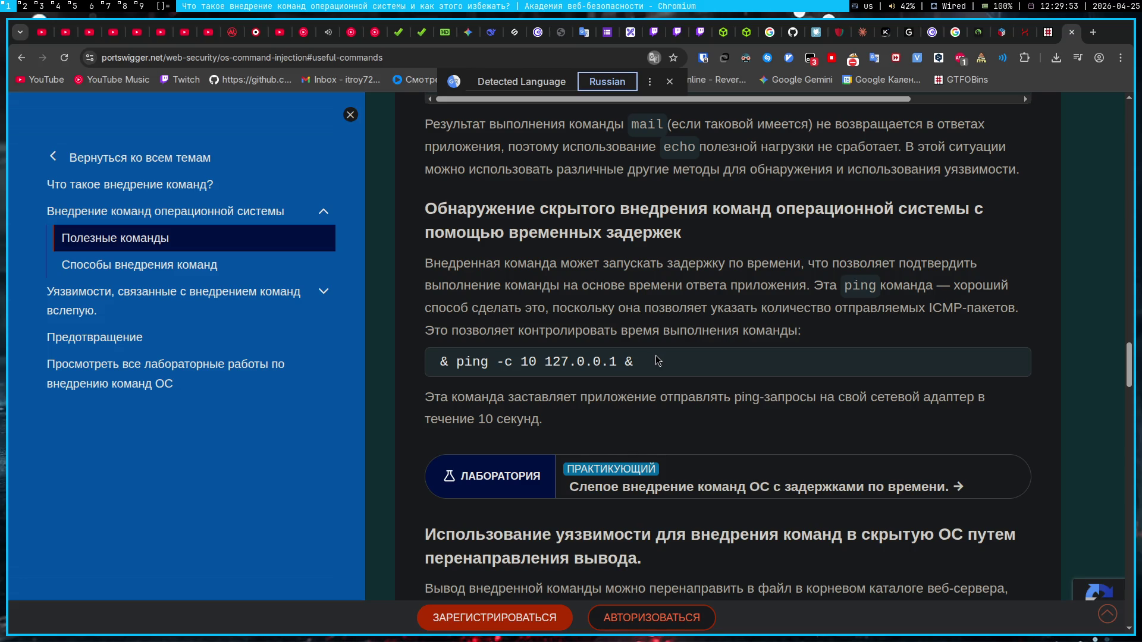
left_click_drag(656, 355, 456, 361)
key("ctrl+c")
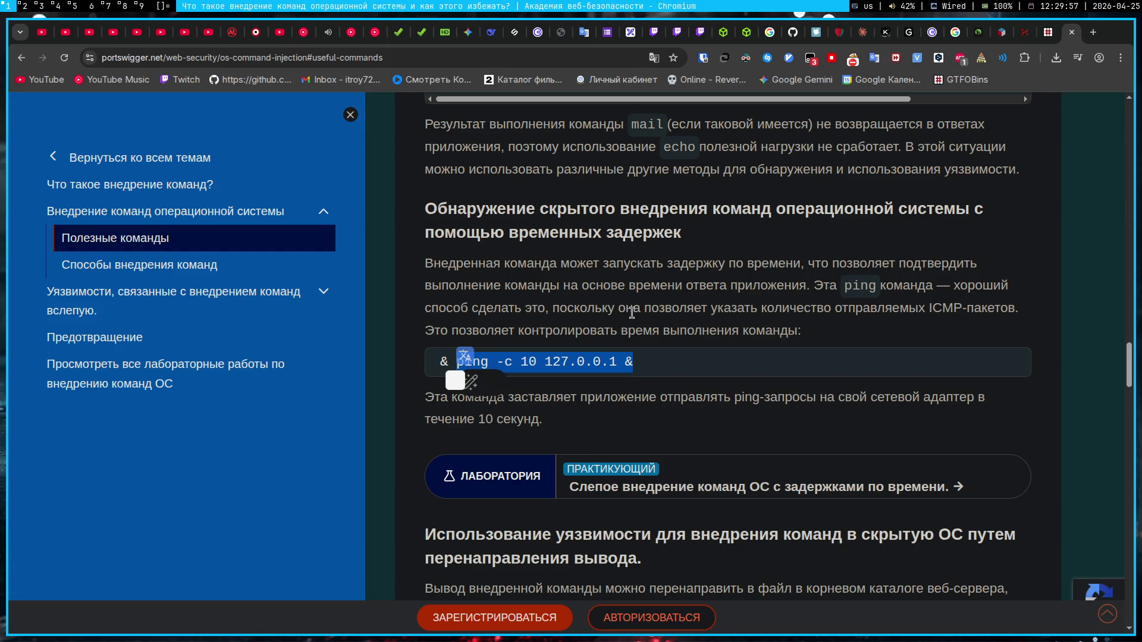
left_click(609, 321)
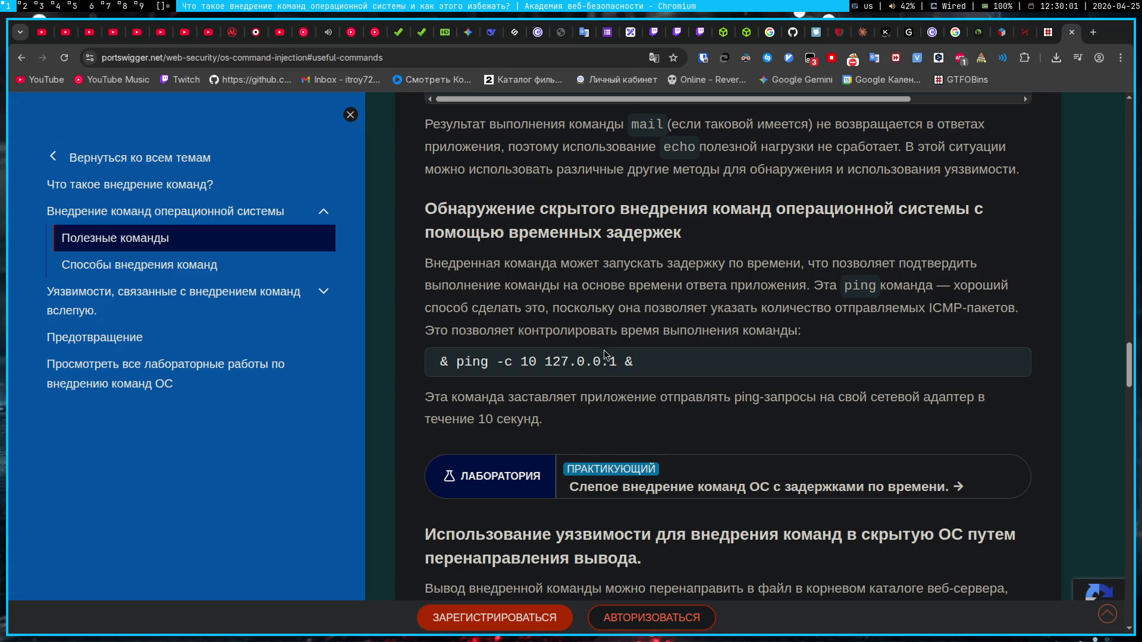
key("super+3")
Replace Pinger's ping request with 'ping -c 10 127.0.0.1 &' and submit it.
key("super+1")
key("super+2")
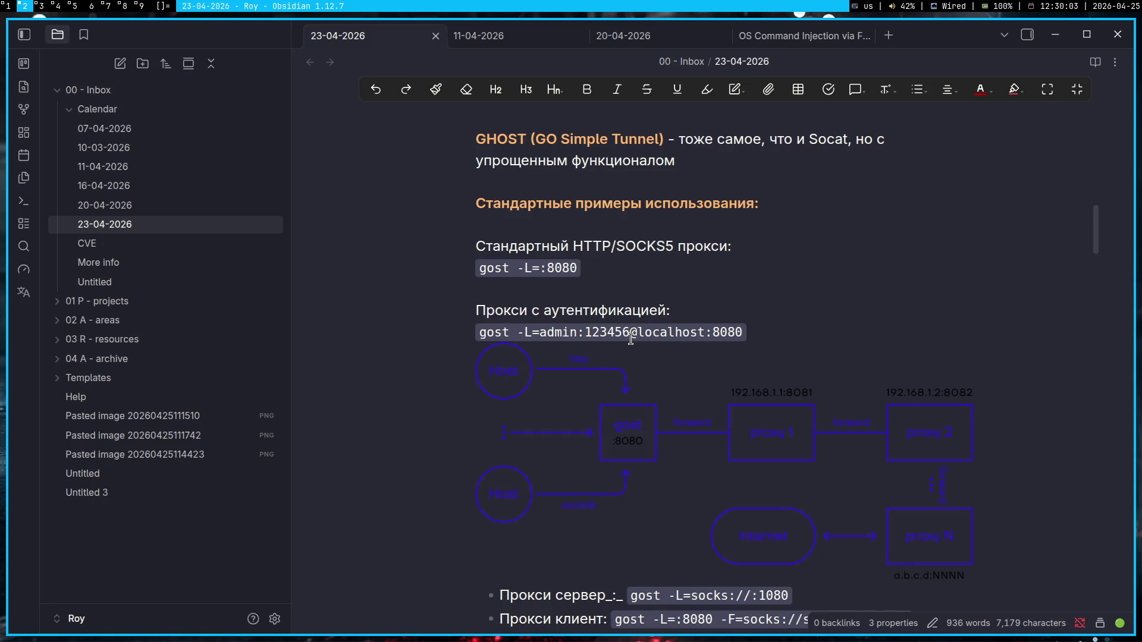
key("super+5")
triple_click(617, 342)
key("ctrl+v")
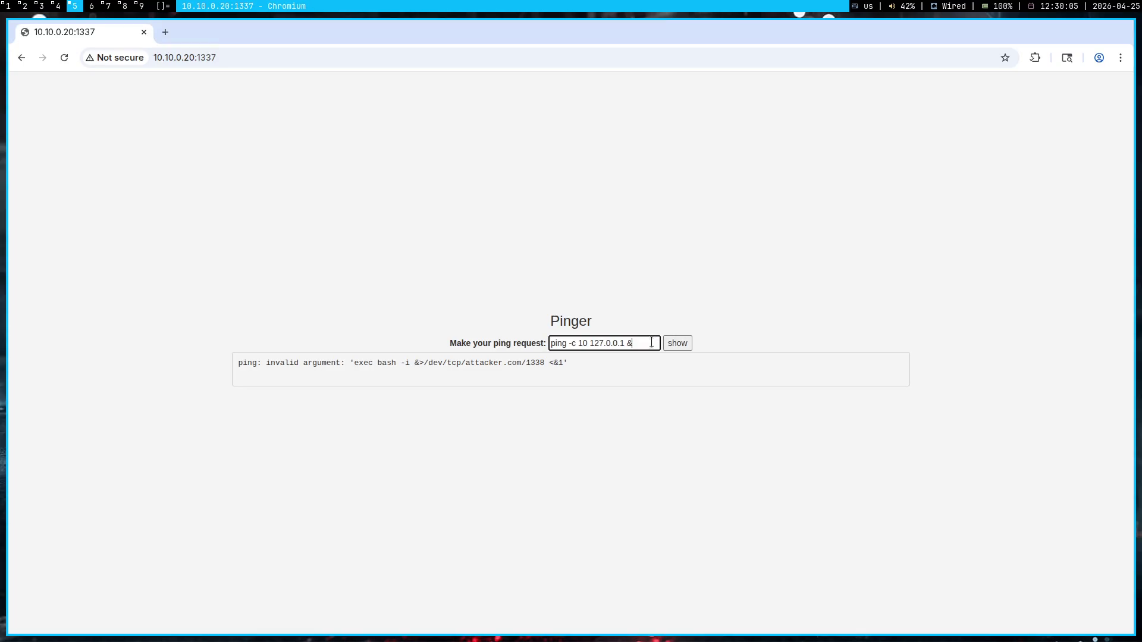
left_click(676, 344)
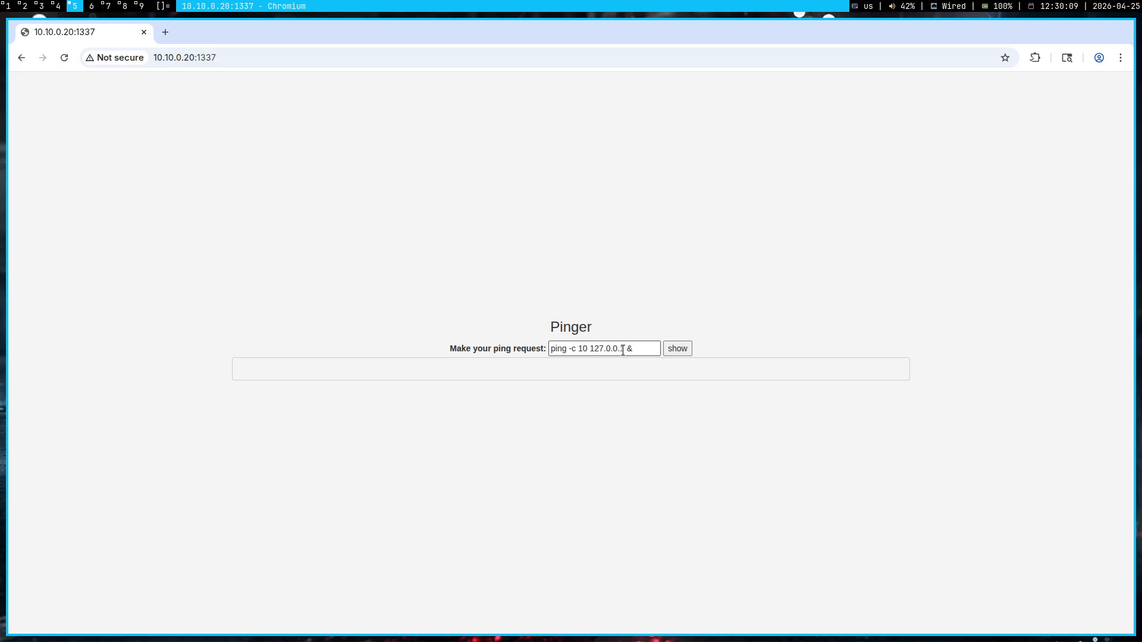
left_click_drag(624, 350, 579, 350)
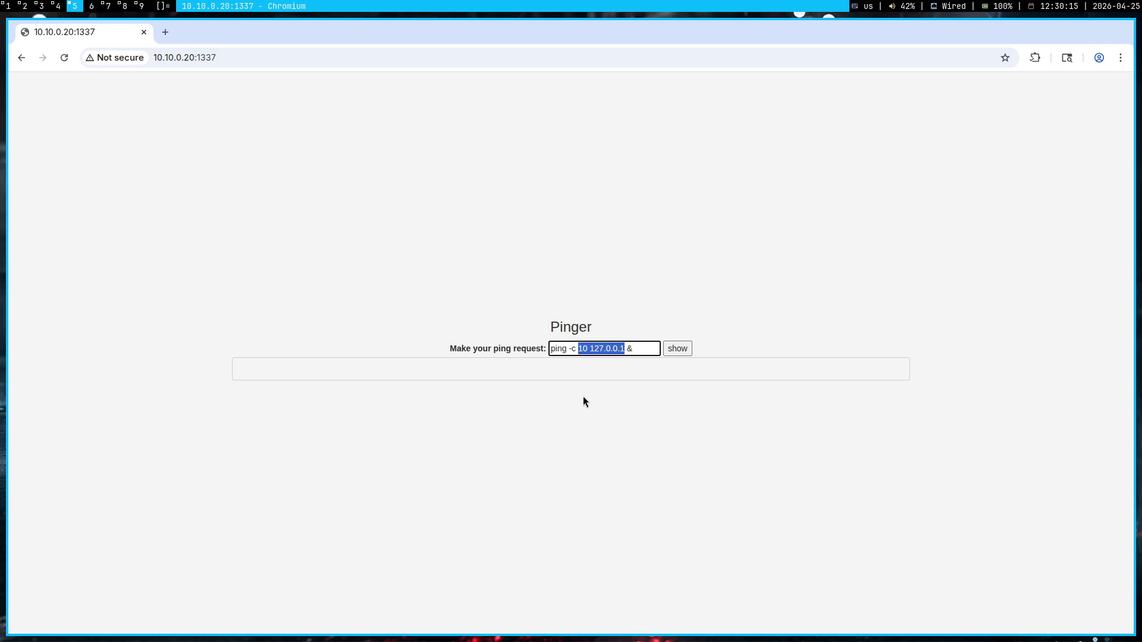
key("super+1")
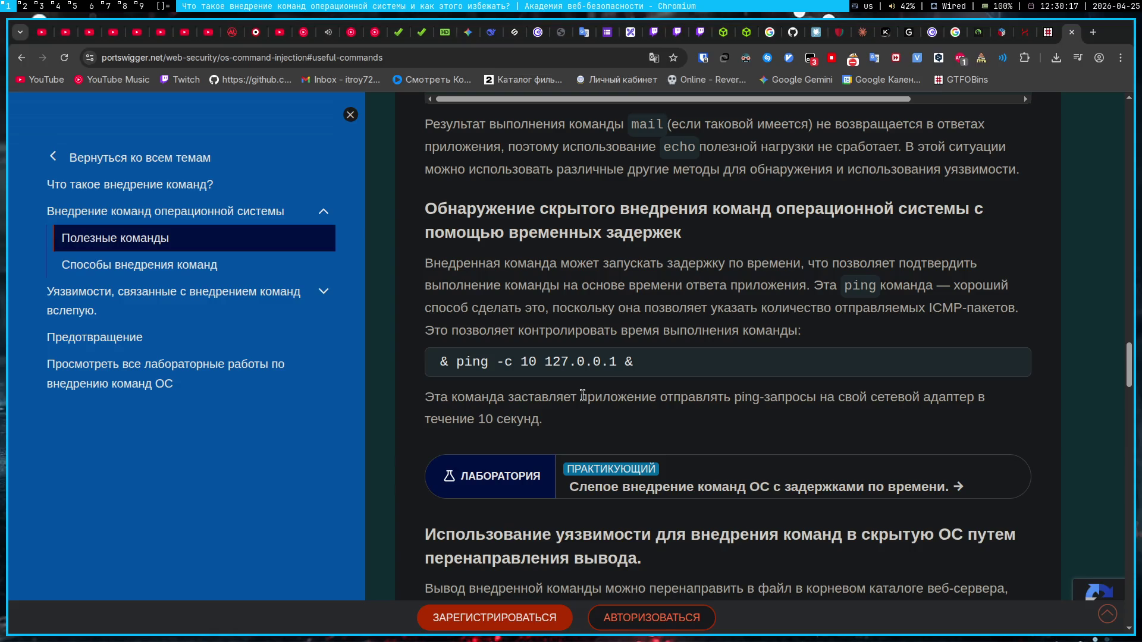
key("super+5")
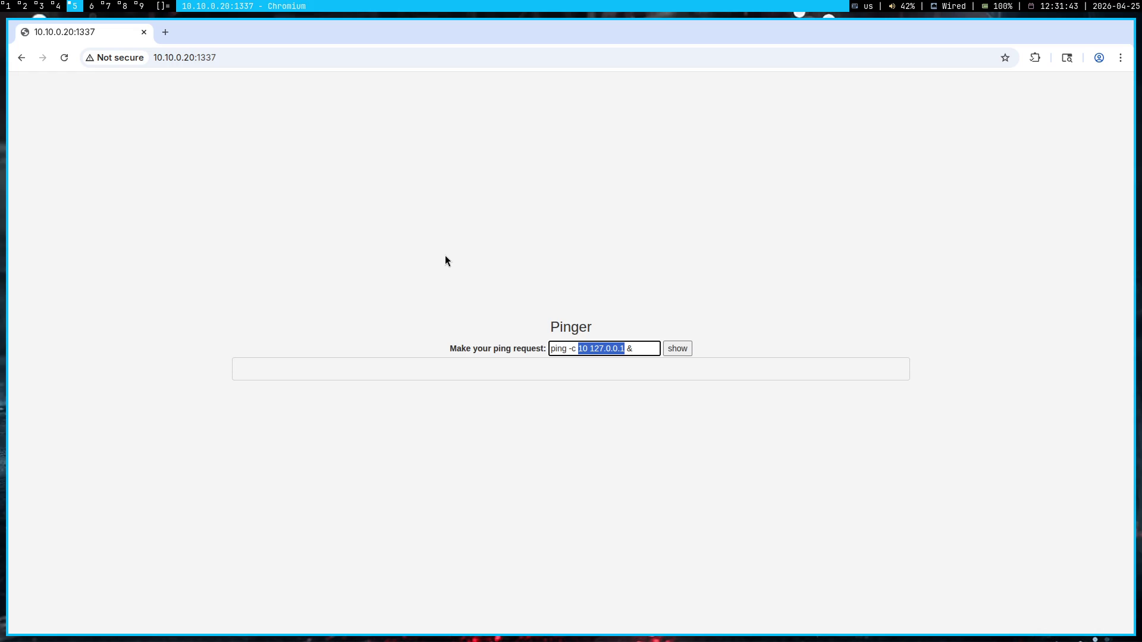
Review the current request text against the article's ping example.
left_click_drag(493, 361, 437, 354)
left_click(476, 348)
left_click_drag(281, 357, 218, 370)
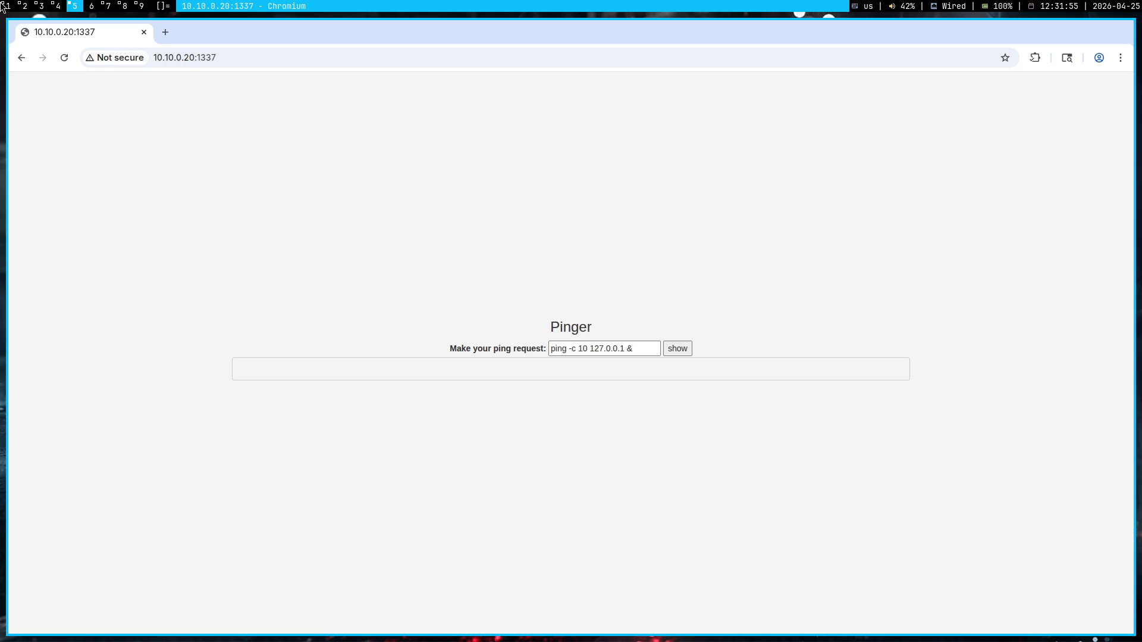
left_click(3, 5)
scroll(850, 416, "down", 2)
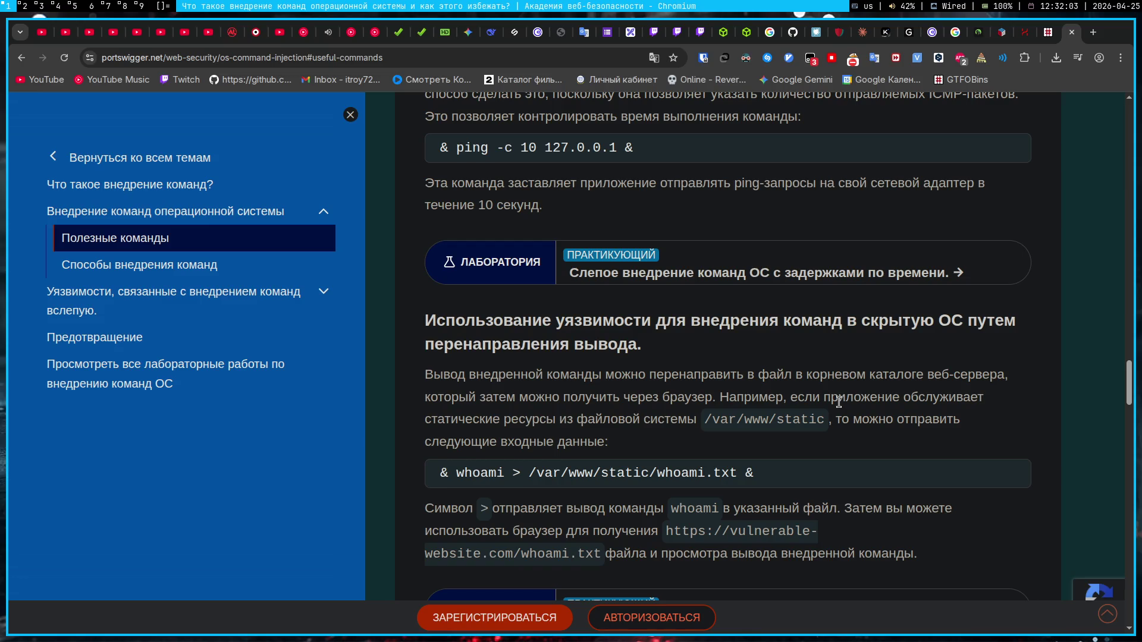
key("super+5")
Change the target to 8.8.8.8, drop the trailing '&', and submit 'ping -c 8.8.8.8'.
left_click(621, 350)
double_click(623, 351)
key("ctrl+shift+Left")
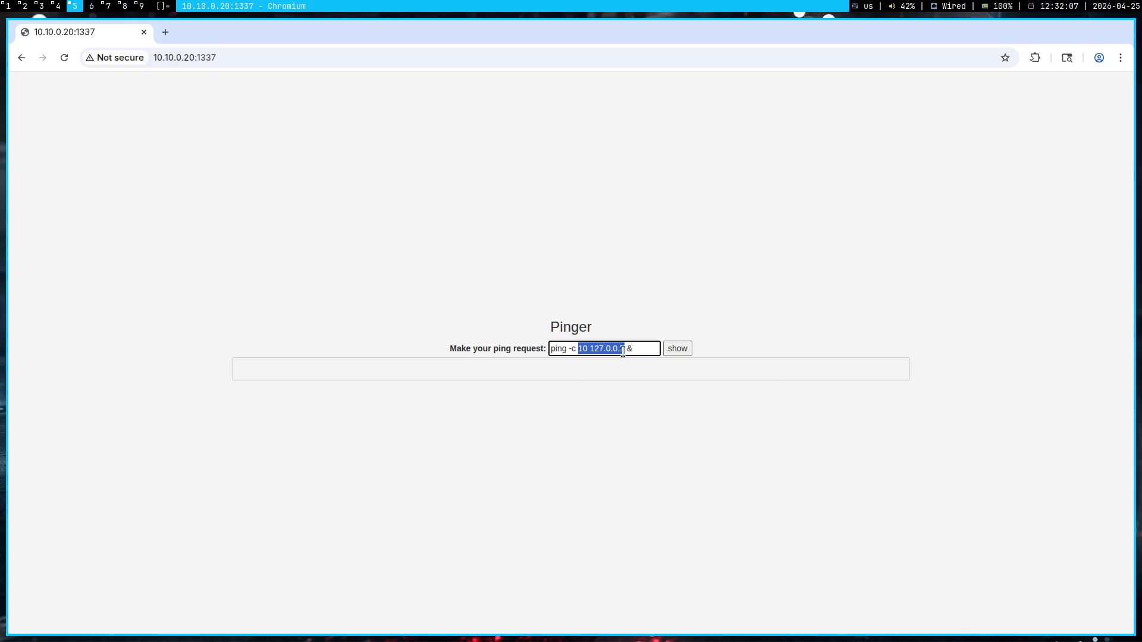
type("8.8.8.8")
key("BackSpace")
key("BackSpace")
key("Return")
Submit 'ping 8.8.8.8', then 'ping -c 5 8.8.8.8', going back after the proxy error.
left_click(571, 343)
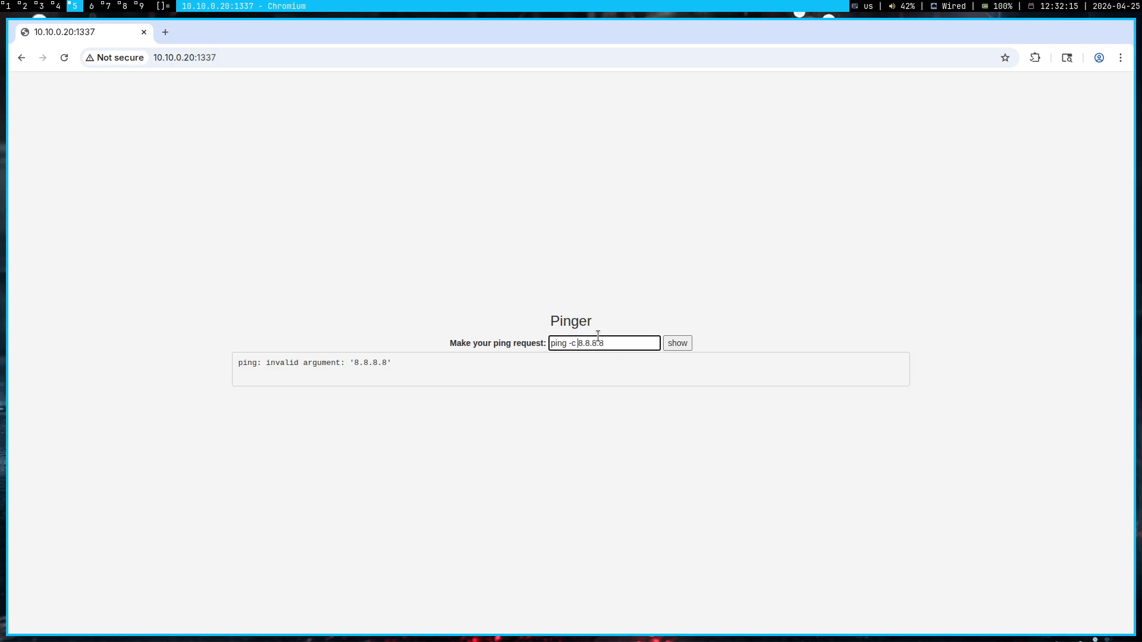
key("BackSpace")
key("Delete")
key("Delete")
left_click(670, 339)
left_click(633, 349)
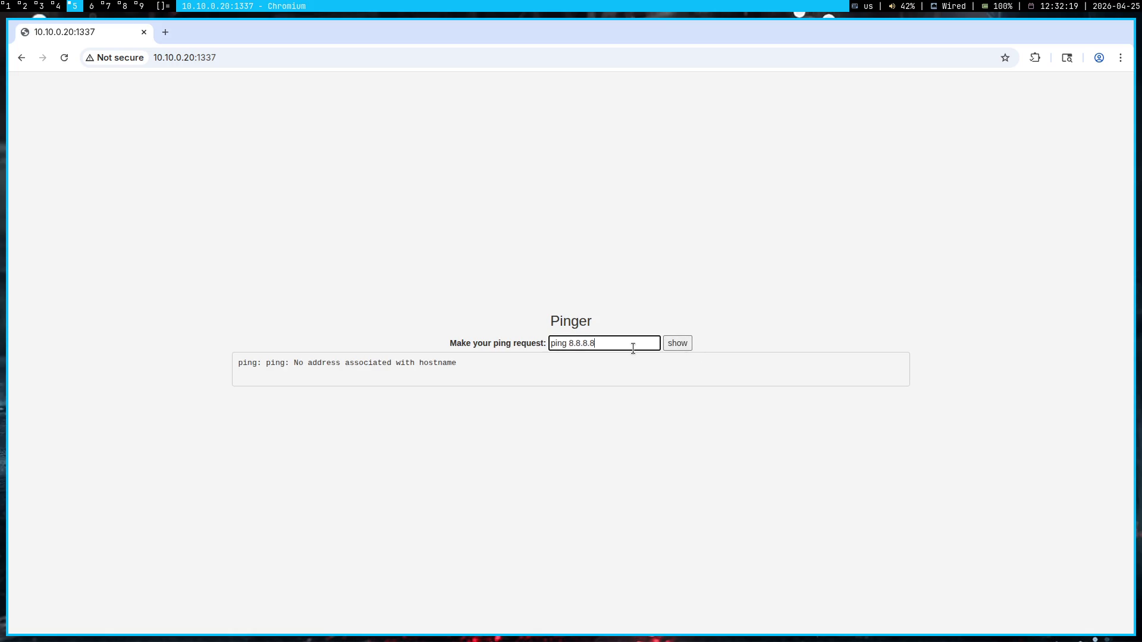
type("-c 5")
left_click(670, 345)
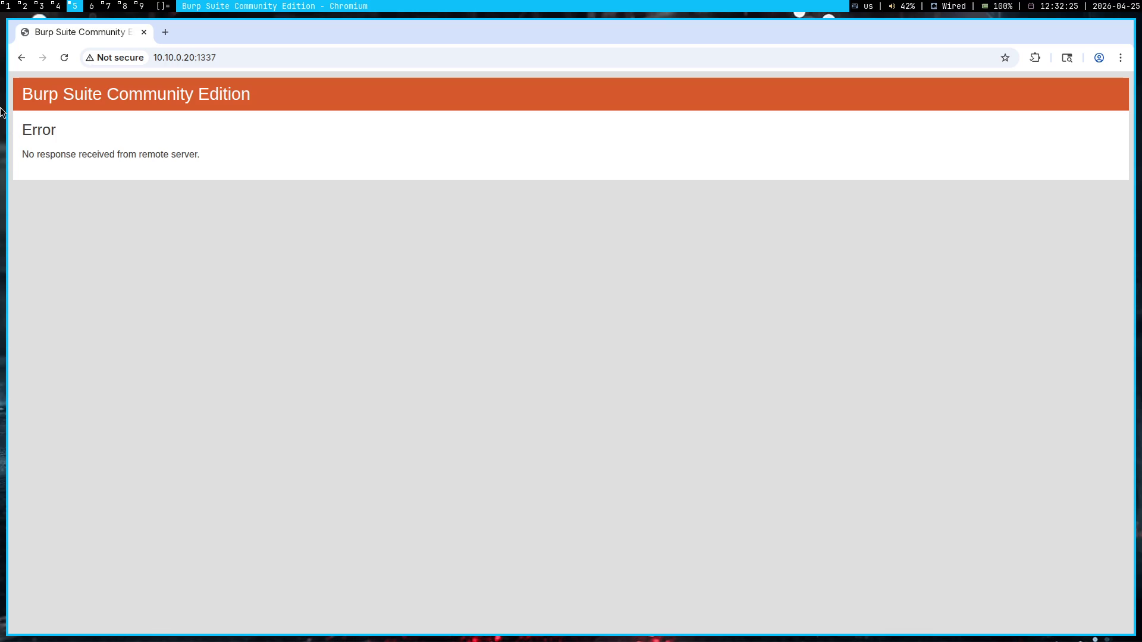
left_click(21, 57)
left_click(620, 344)
key("super+1")
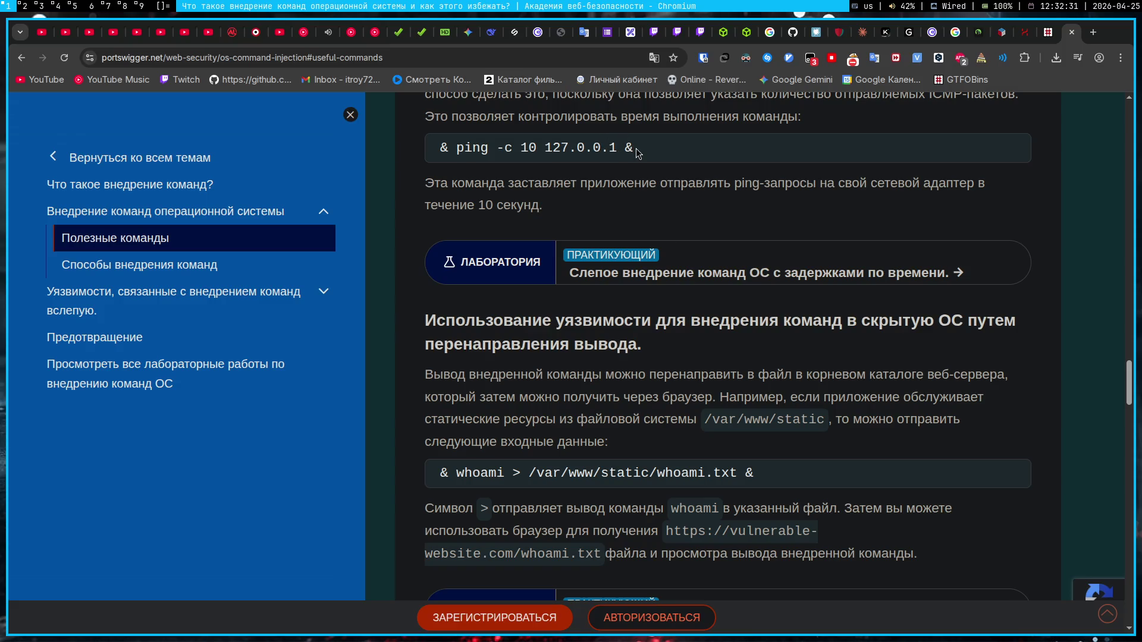
Paste the article's '& ping -c 10 127.0.0.1 &' example into the Pinger request and send it.
key("super+5")
key("super+1")
left_click_drag(637, 147, 435, 156)
key("ctrl+c")
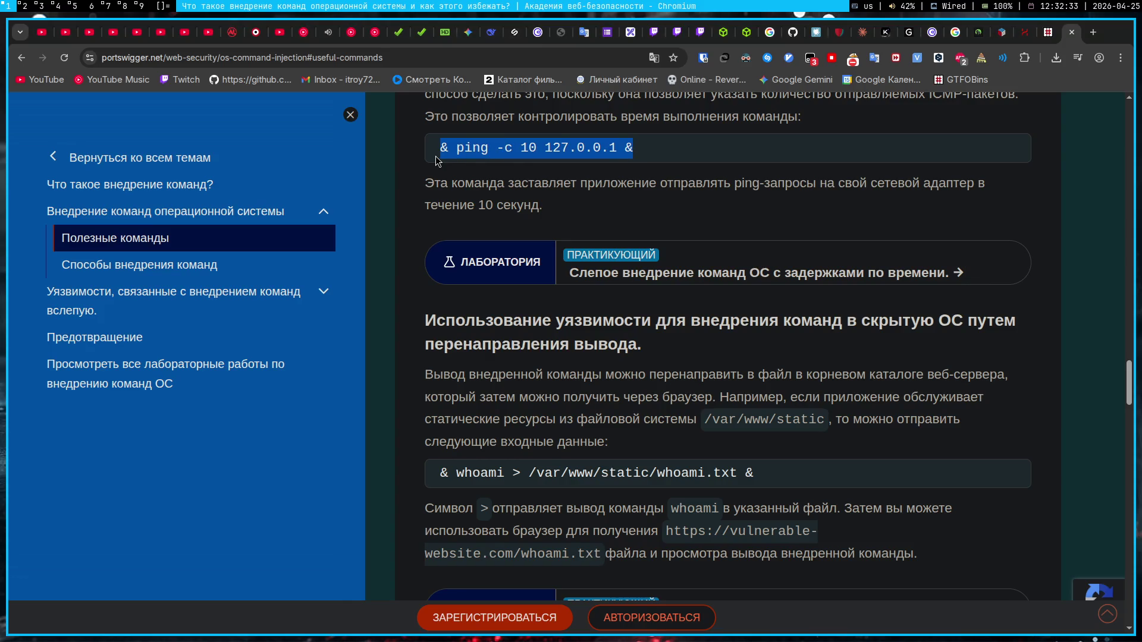
left_click(691, 144)
key("super+5")
key("Home")
key("ctrl+shift+Right")
key("ctrl+v")
left_click(674, 348)
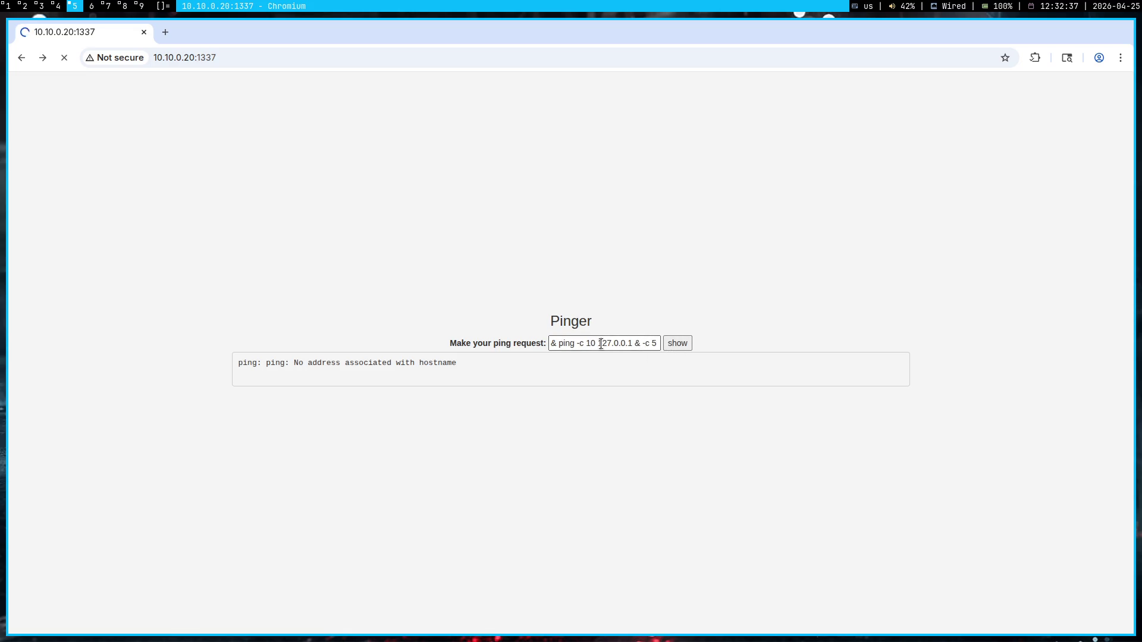
Trim the leading '&' and leftover '-c 5 8.8.8.8', submitting 'ping -c 10 127.0.0.1'.
left_click_drag(558, 343, 538, 347)
key("BackSpace")
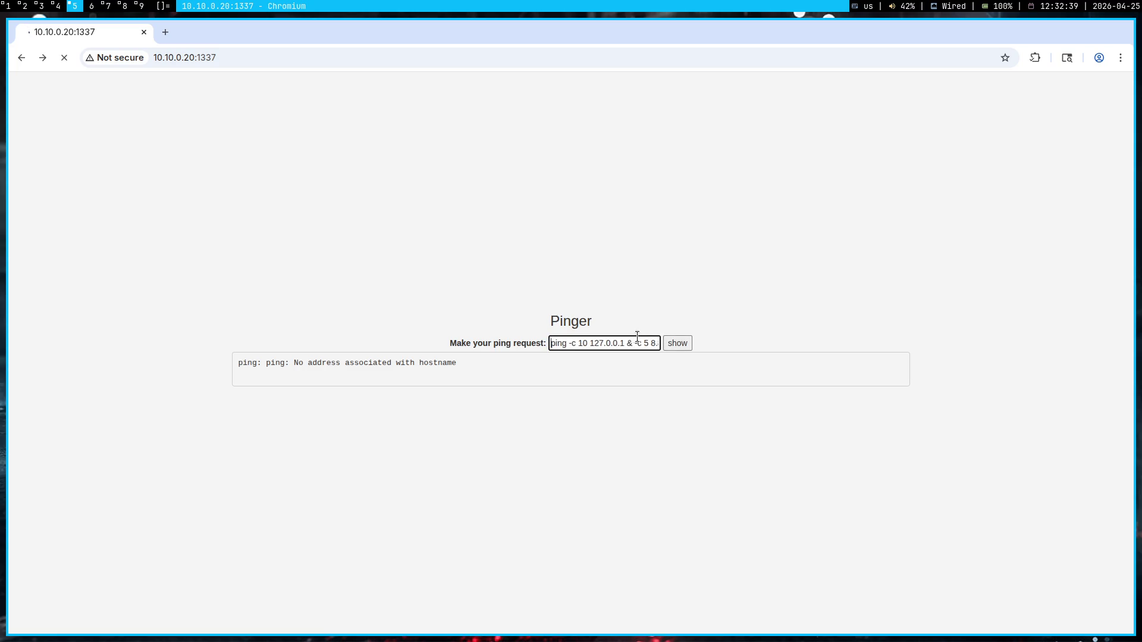
mouse_move(643, 343)
left_mouse_down()
mouse_move(654, 343)
mouse_move(613, 347)
mouse_move(698, 355)
left_mouse_up()
key("BackSpace")
left_click(678, 344)
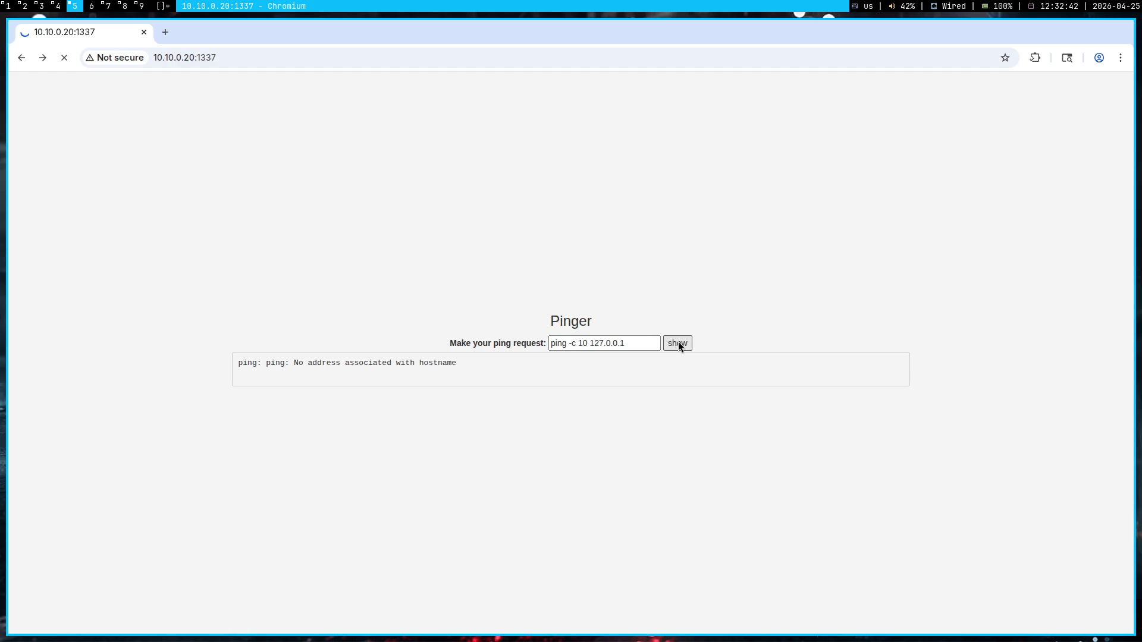
left_click(643, 343)
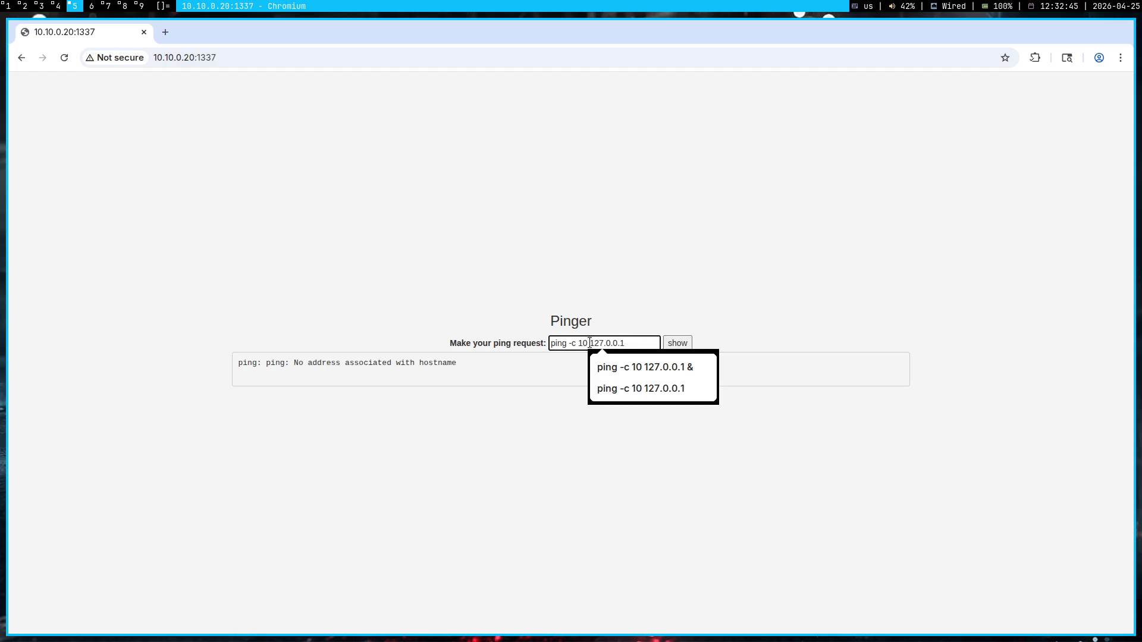
Append '| whoami' to the ping request and submit it, returning www-data.
key("super+1")
key("super+5")
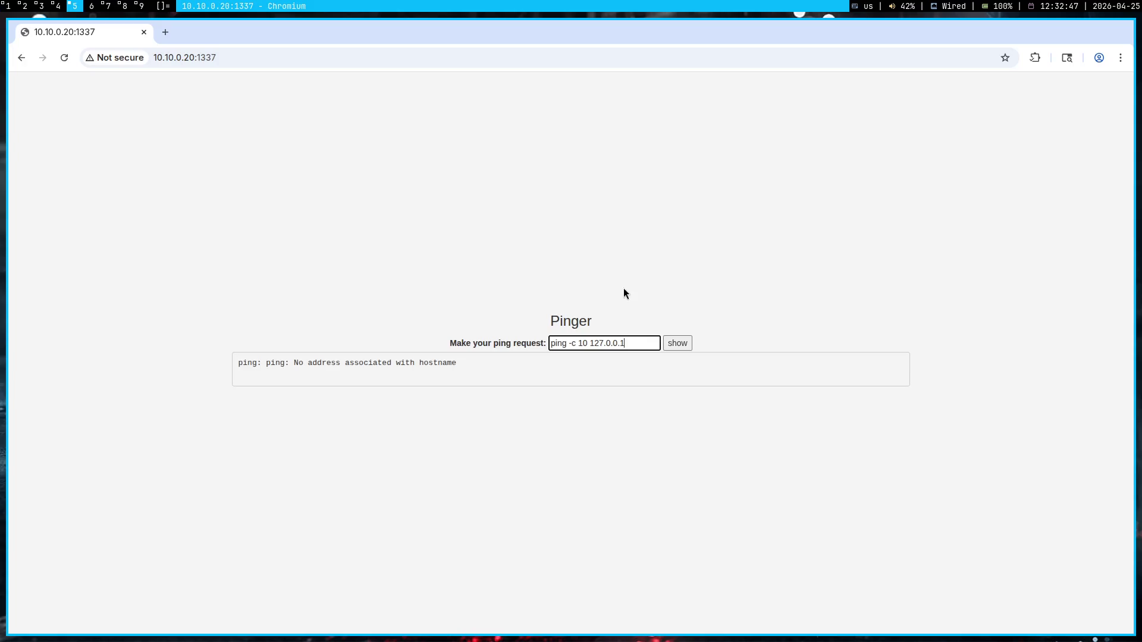
left_click(641, 343)
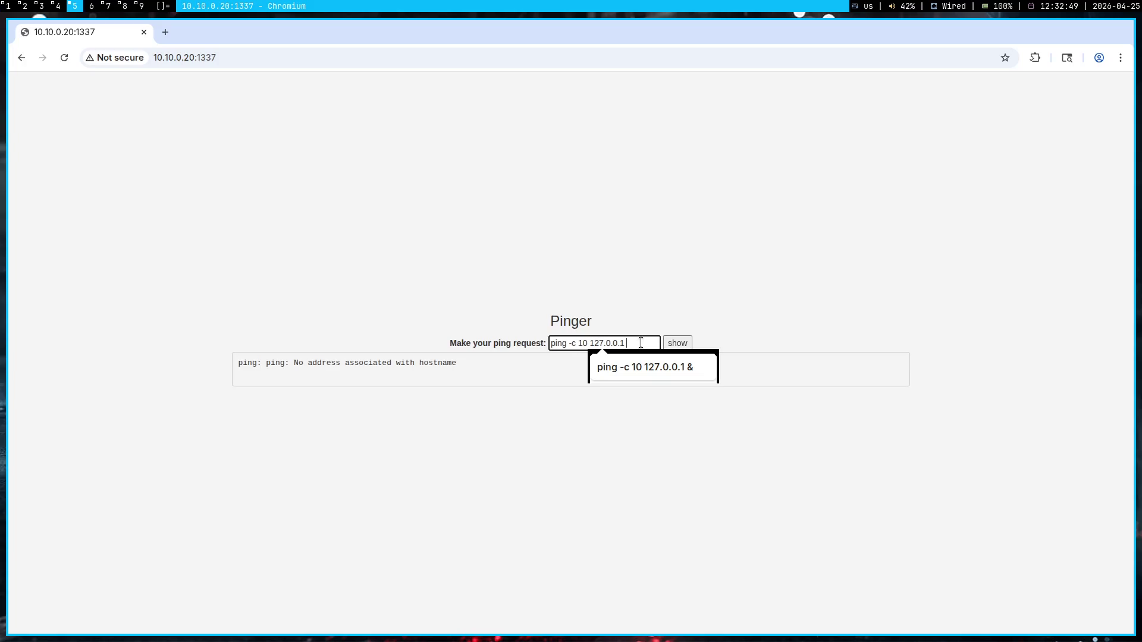
type("| whoami")
key("Return")
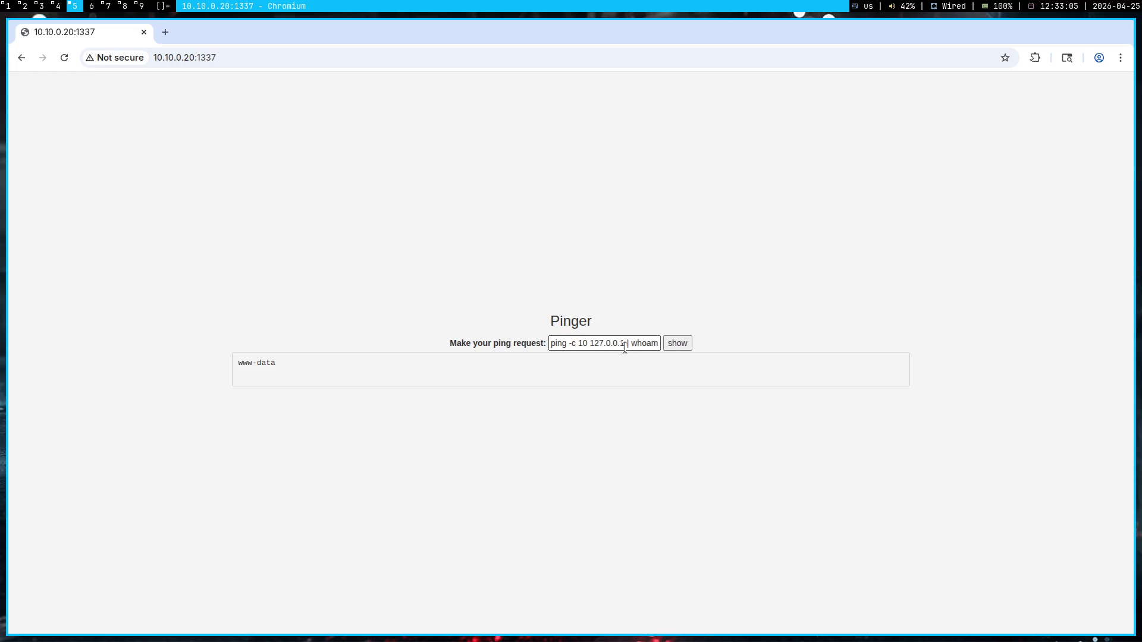
Resend the whoami request and inspect the www-data output and request text.
left_click(668, 346)
triple_click(270, 363)
left_click(378, 372)
left_click_drag(619, 343, 550, 343)
key("shift+End")
left_click(638, 343)
Replace 'whoami' with 'ls' in the request and submit it to list the web directory.
double_click(637, 341)
left_click(647, 428)
left_click_drag(296, 364, 242, 351)
left_click(437, 287)
left_click(642, 345)
double_click(643, 345)
type("ls")
left_click(676, 344)
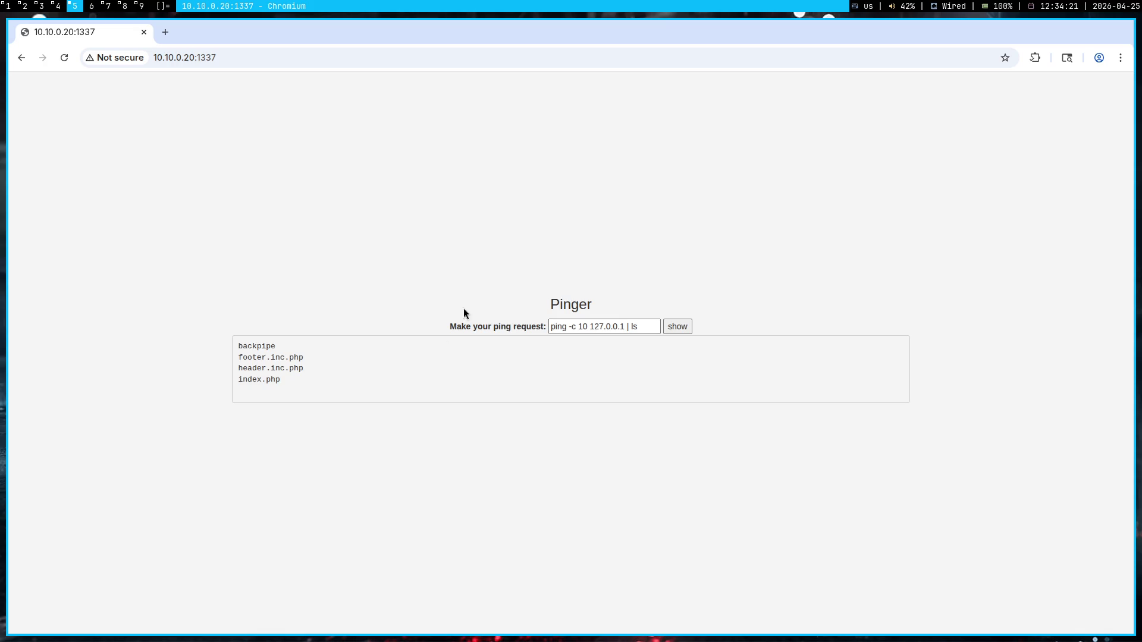
mouse_move(446, 320)
left_mouse_down()
mouse_move(612, 345)
mouse_move(643, 301)
left_mouse_up()
left_click(630, 300)
left_click_drag(287, 383, 241, 343)
left_click(438, 253)
key("super+7")
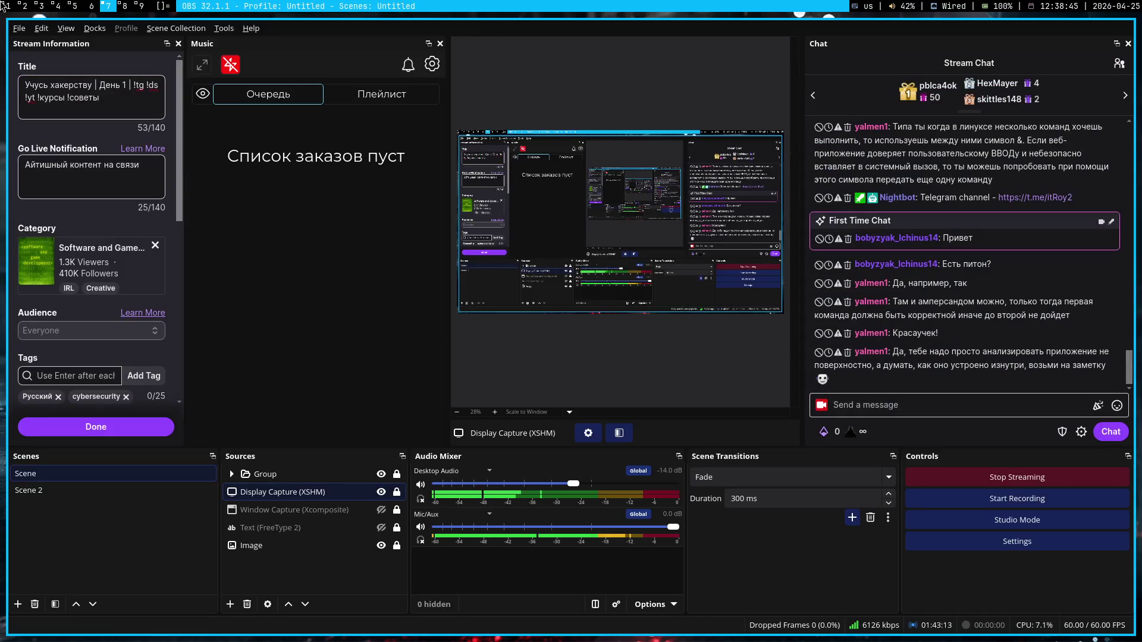
Switch from OBS Studio to the PortSwigger command injection article.
key("super+1")
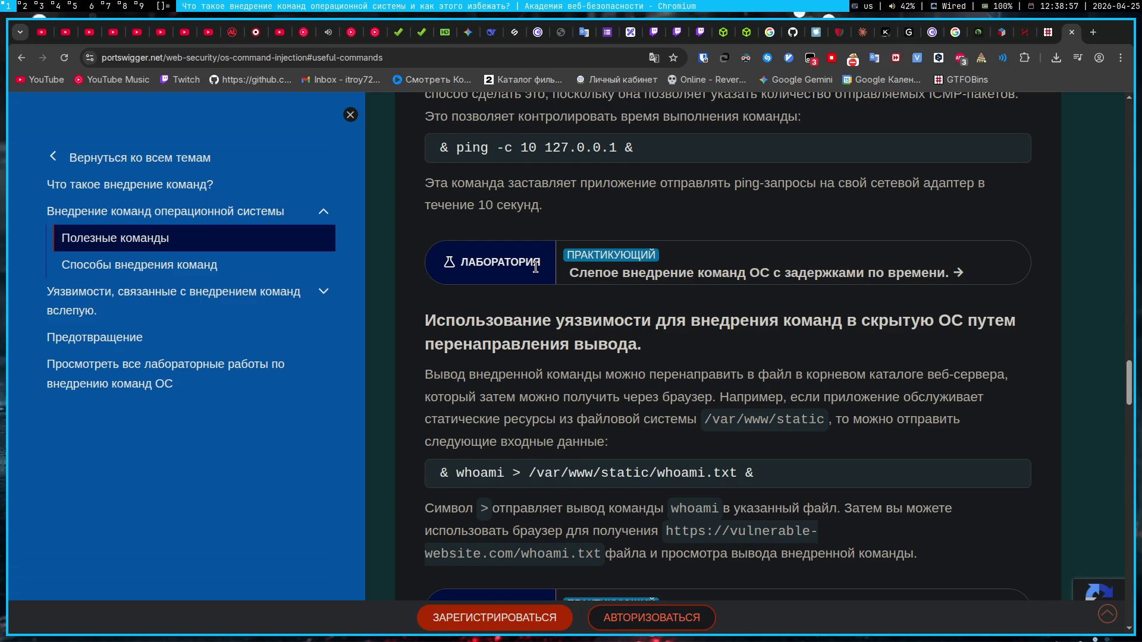
Highlight the article's '&' example, check Pinger's ls listing, then move to Burp Repeater.
left_click_drag(628, 155, 655, 154)
left_click(676, 156)
key("super+5")
left_click(631, 327)
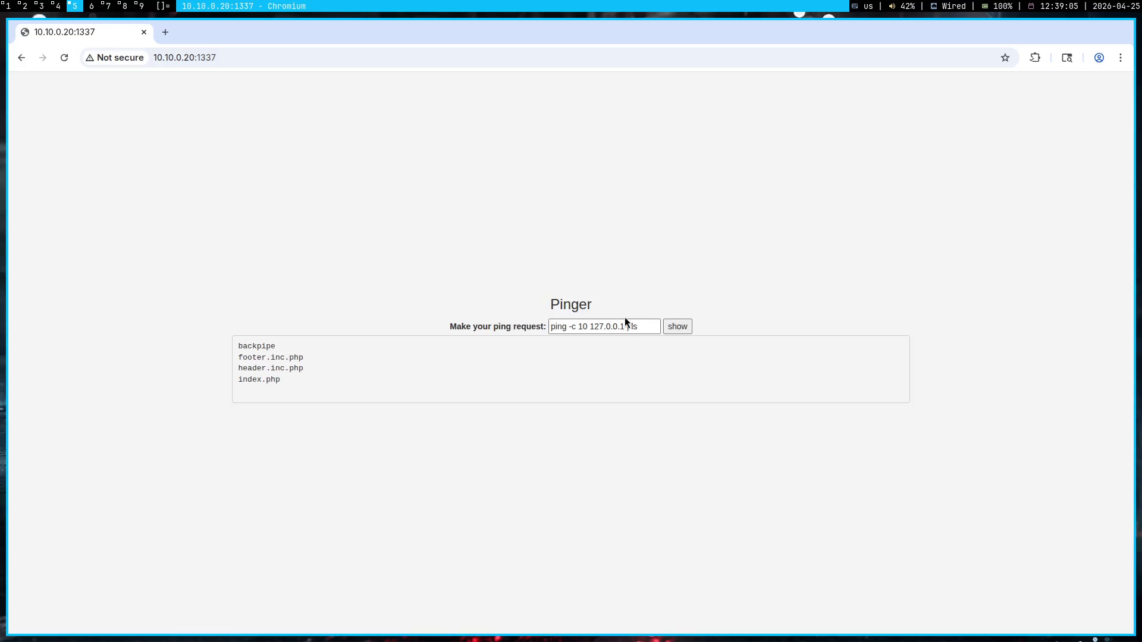
key("super+4")
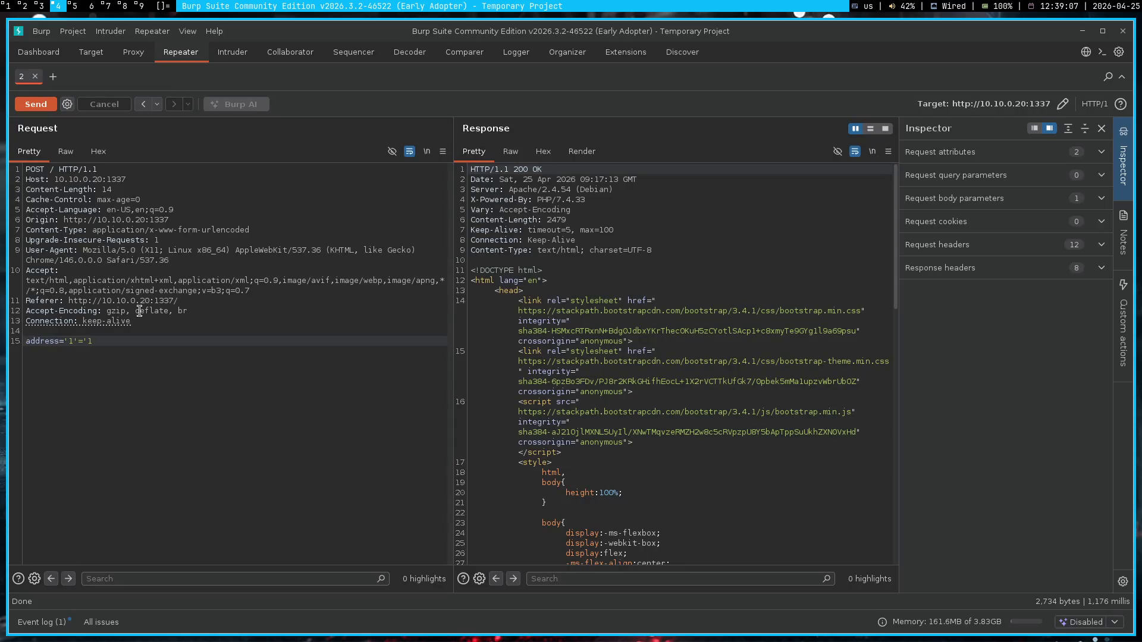
Replace the address value '1'='1' with 'ping -c 10 127.0.0.1 | ls' and send it.
left_click_drag(94, 341, 63, 343)
type("ping -c 10 127.0.0.1 | ls")
left_click(36, 104)
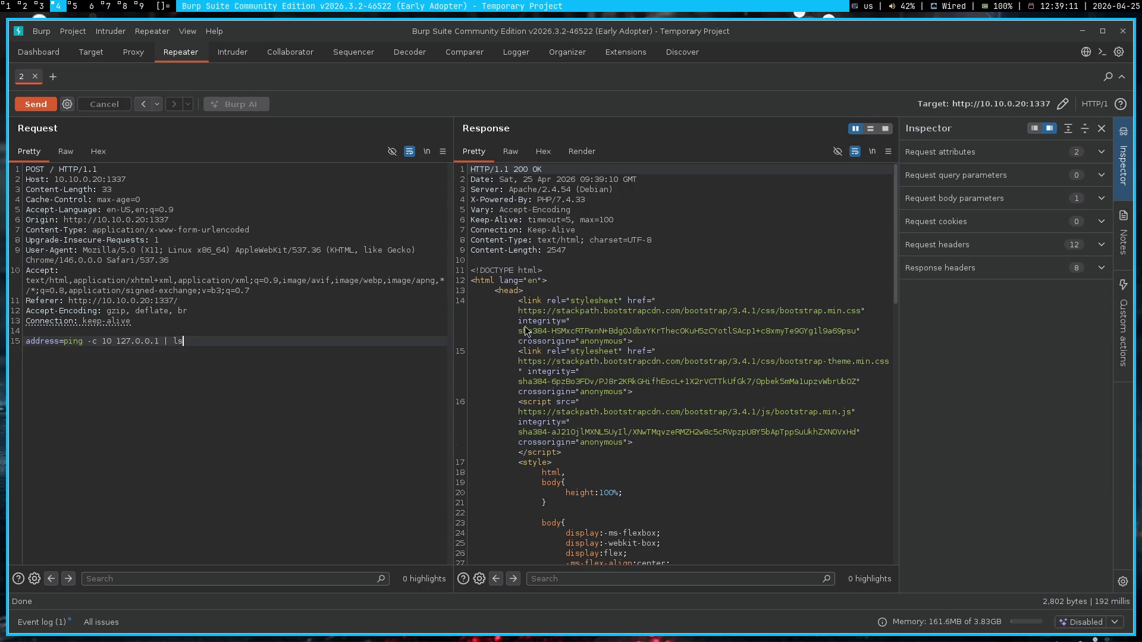
scroll(514, 331, "down", 7)
scroll(514, 331, "down", 12)
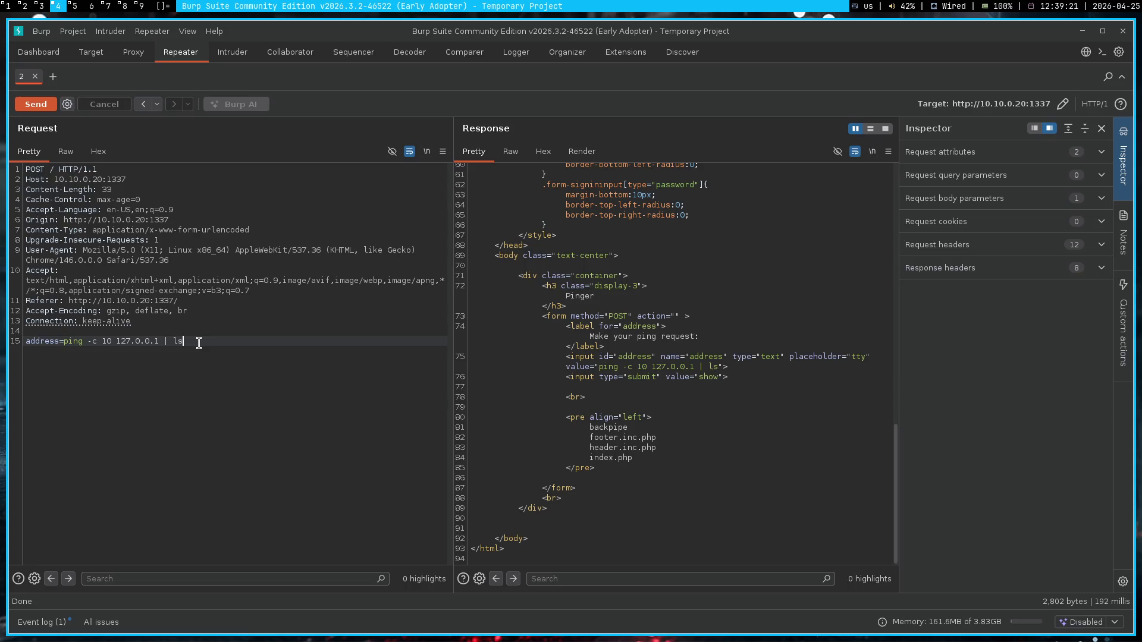
Try the payload 'cd .root && ls' in place of ls and send it.
key("BackSpace")
key("BackSpace")
type("cd ")
type(".")
type("root")
type("&& ls")
left_click(40, 102)
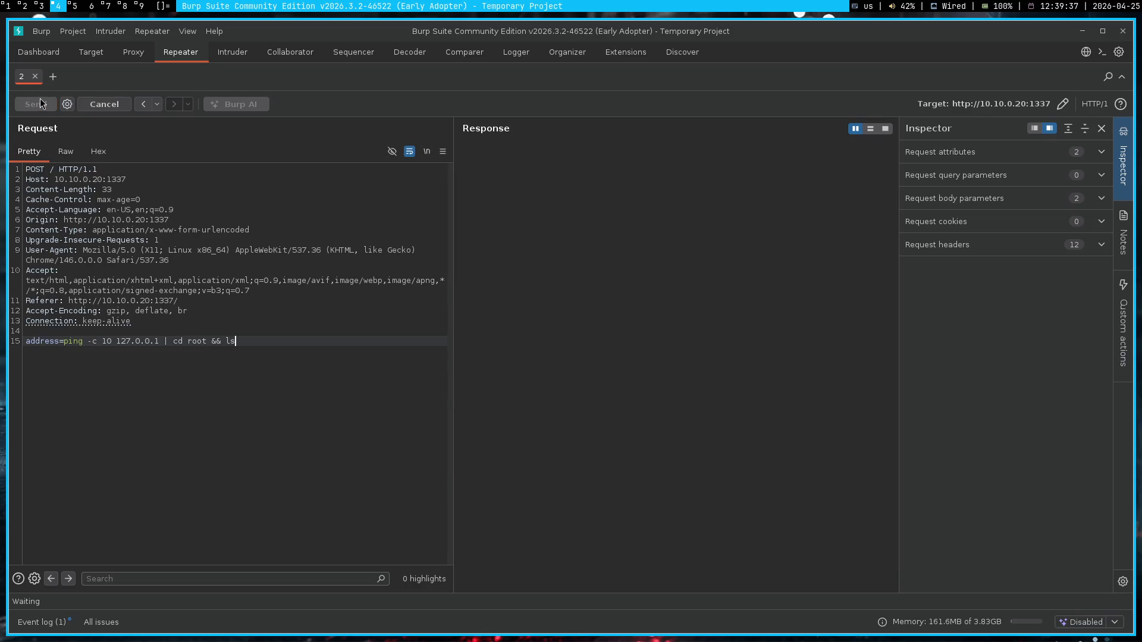
scroll(663, 538, "down", 5)
scroll(662, 538, "down", 10)
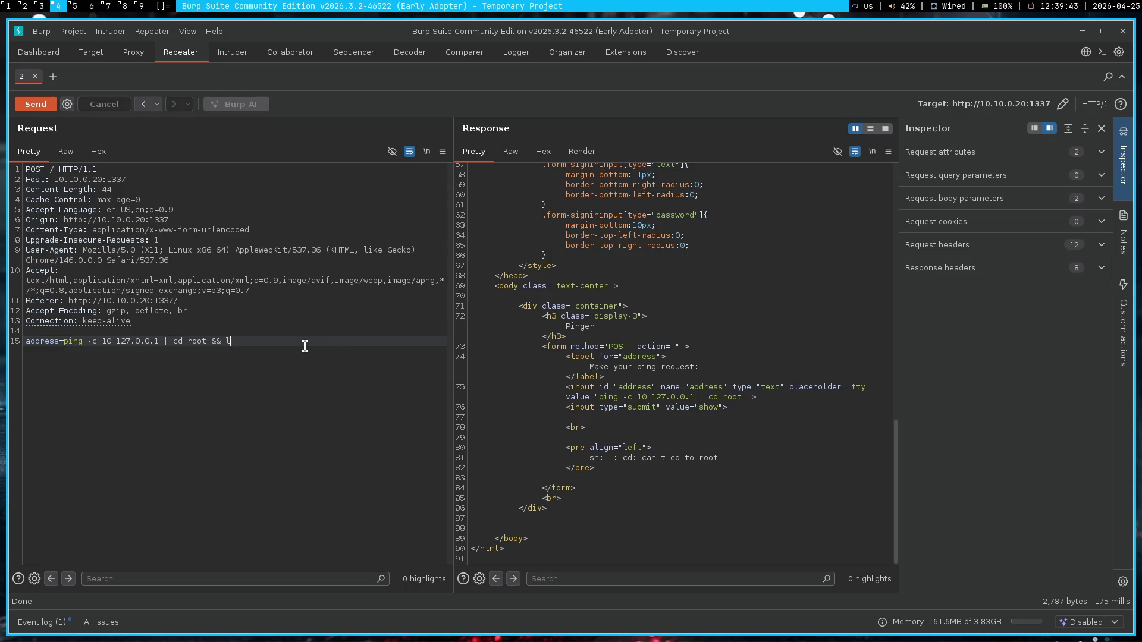
Resend with plain 'ls', then send '| ls backpipe' to list only backpipe.
key("BackSpace")
key("BackSpace")
key("BackSpace")
type("ls")
left_click(40, 107)
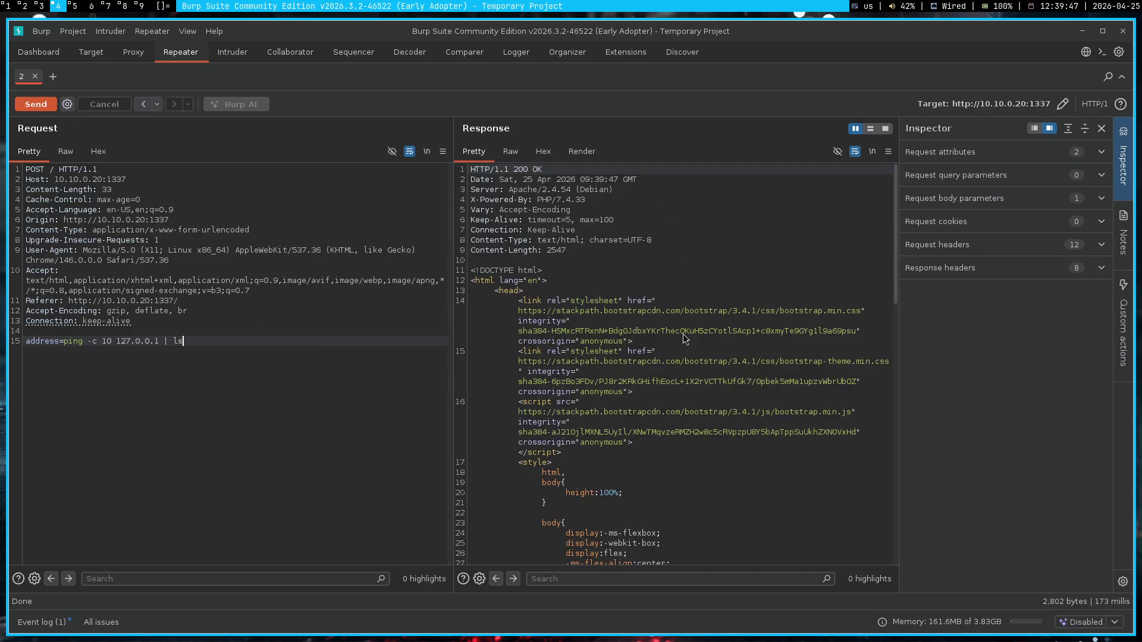
scroll(684, 338, "down", 15)
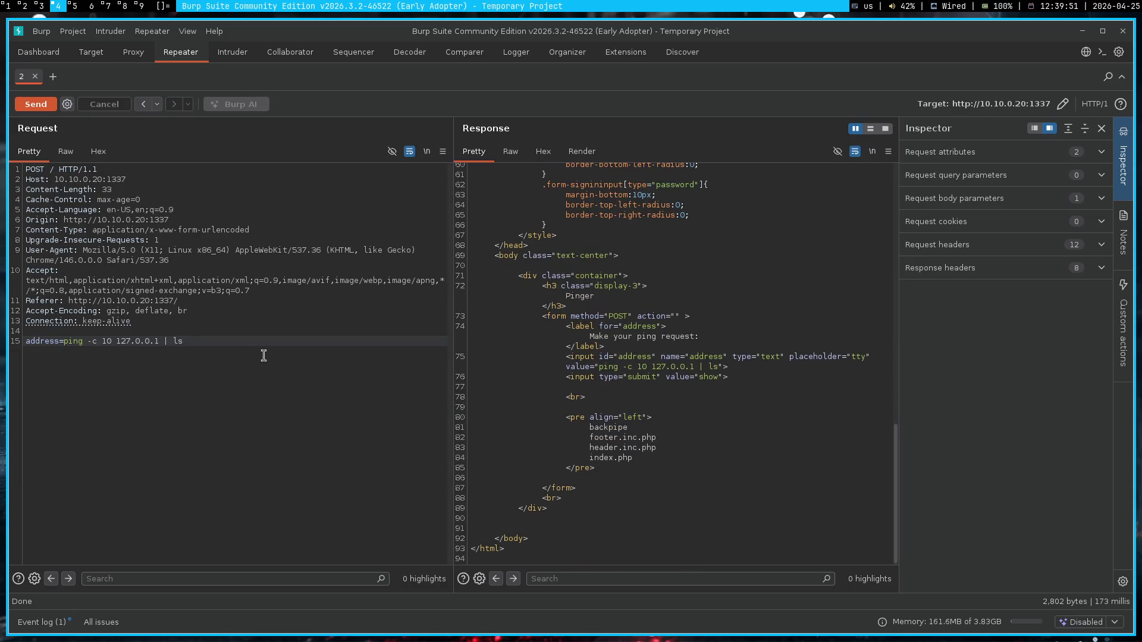
type("back")
type("pipe")
left_click(39, 108)
scroll(564, 384, "down", 15)
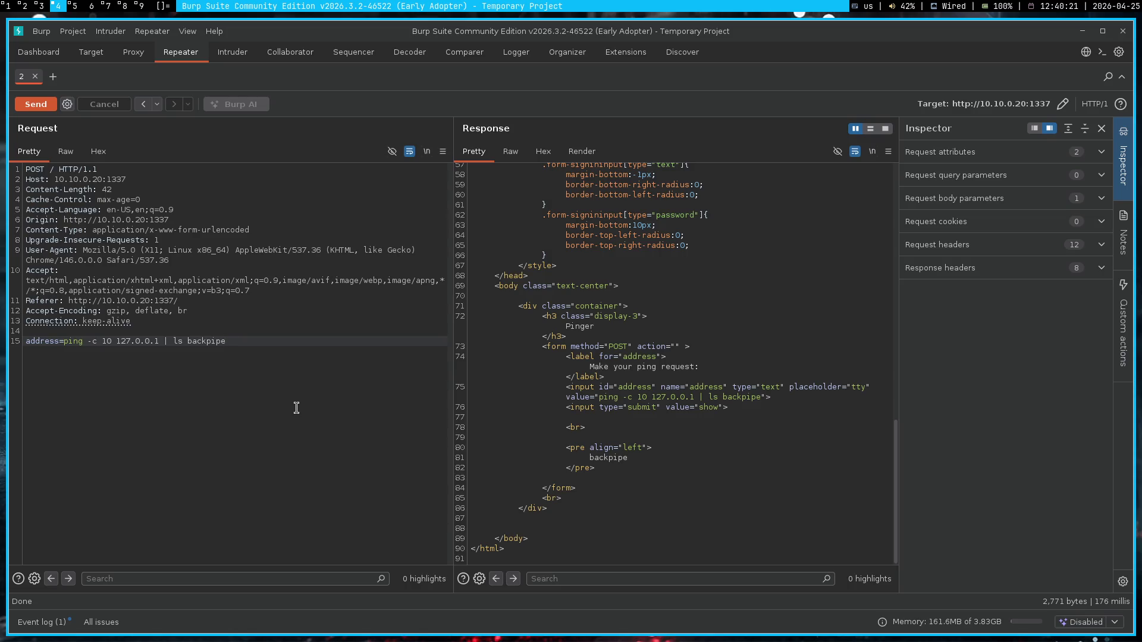
Resend the ls backpipe request to the Pinger host and check the response.
key("ctrl+shift+Left")
key("ctrl+shift+Left")
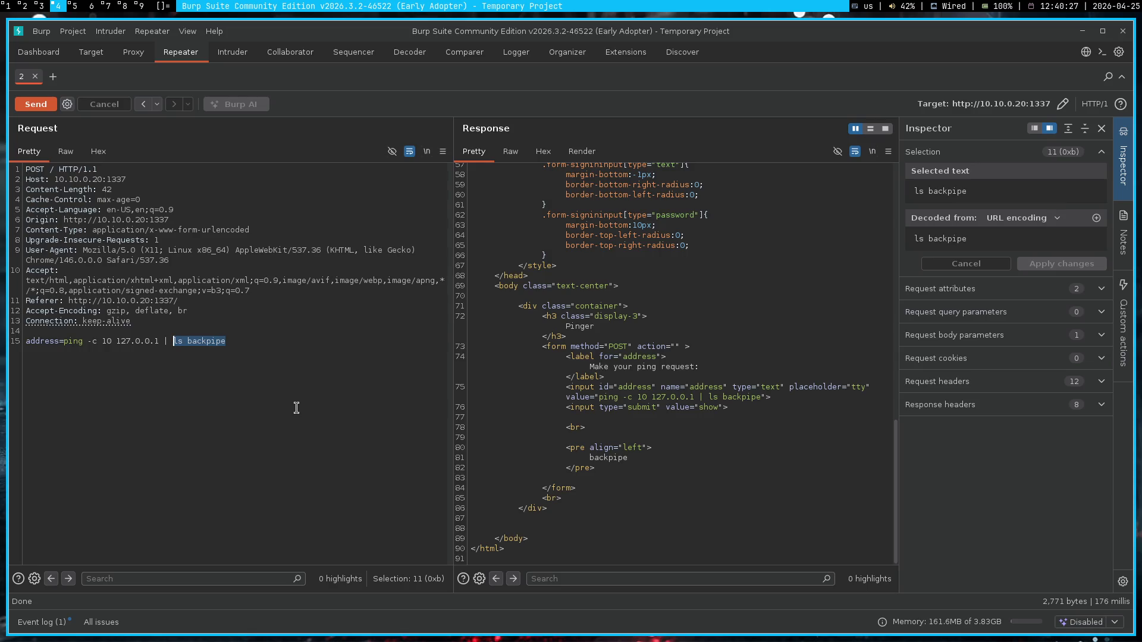
key("Right")
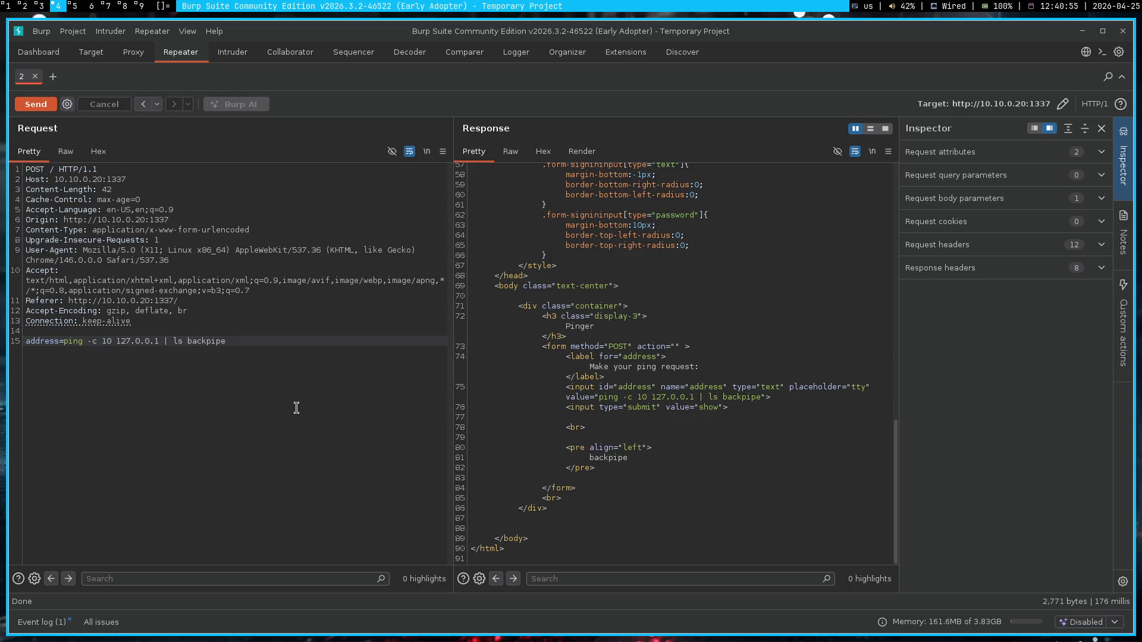
left_click(48, 108)
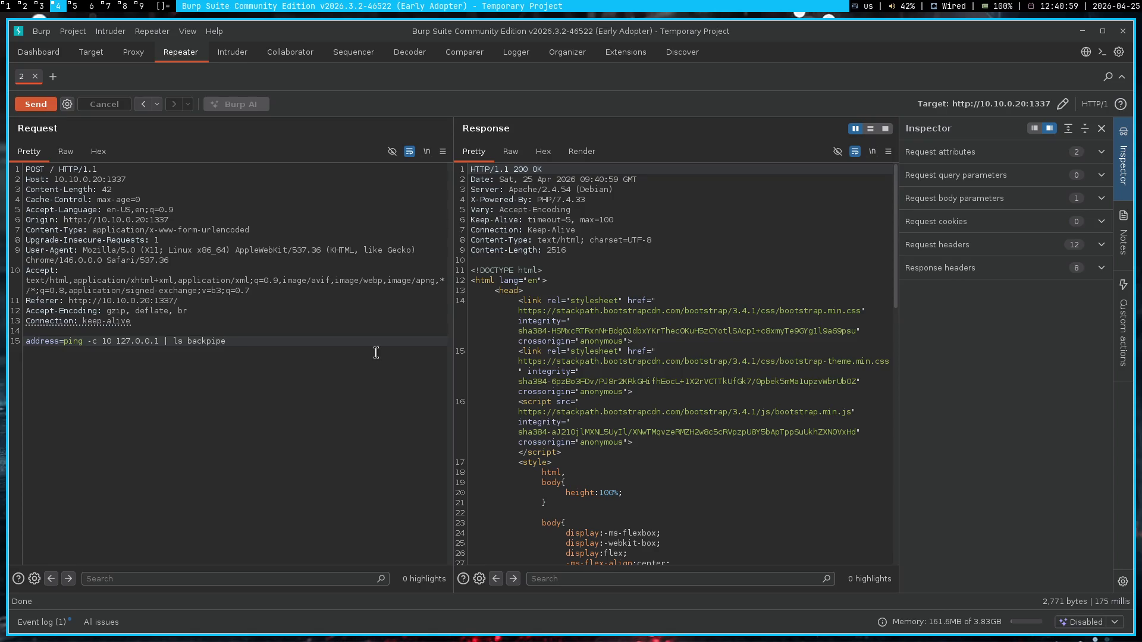
scroll(593, 404, "down", 20)
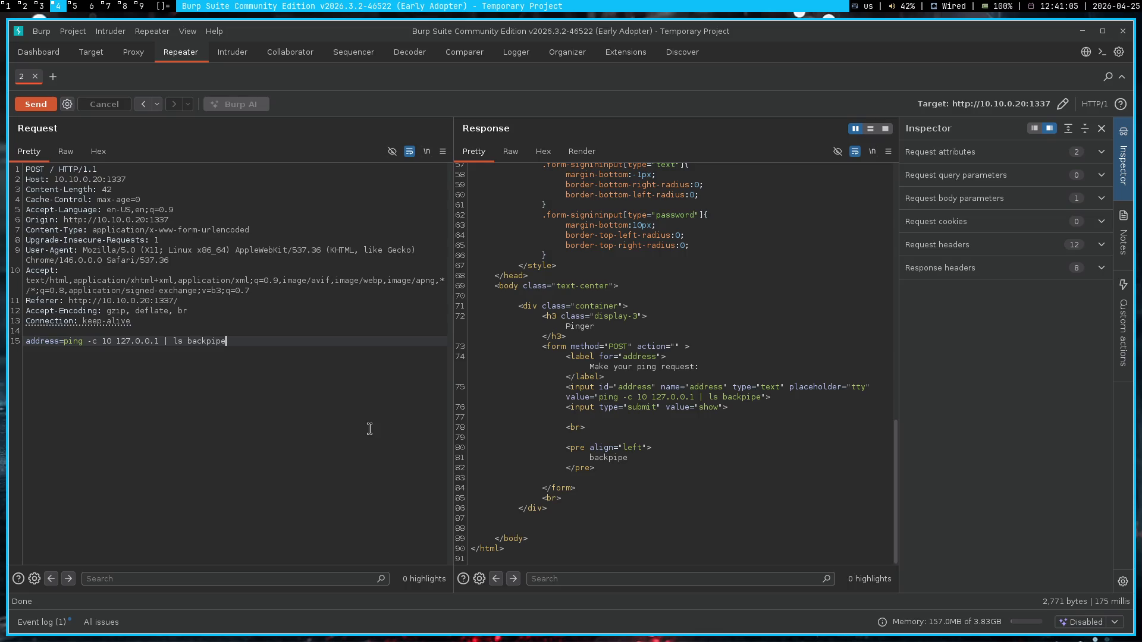
Change the payload to ls -la backpipe and send the request.
key("Left")
type("-la")
left_click(27, 101)
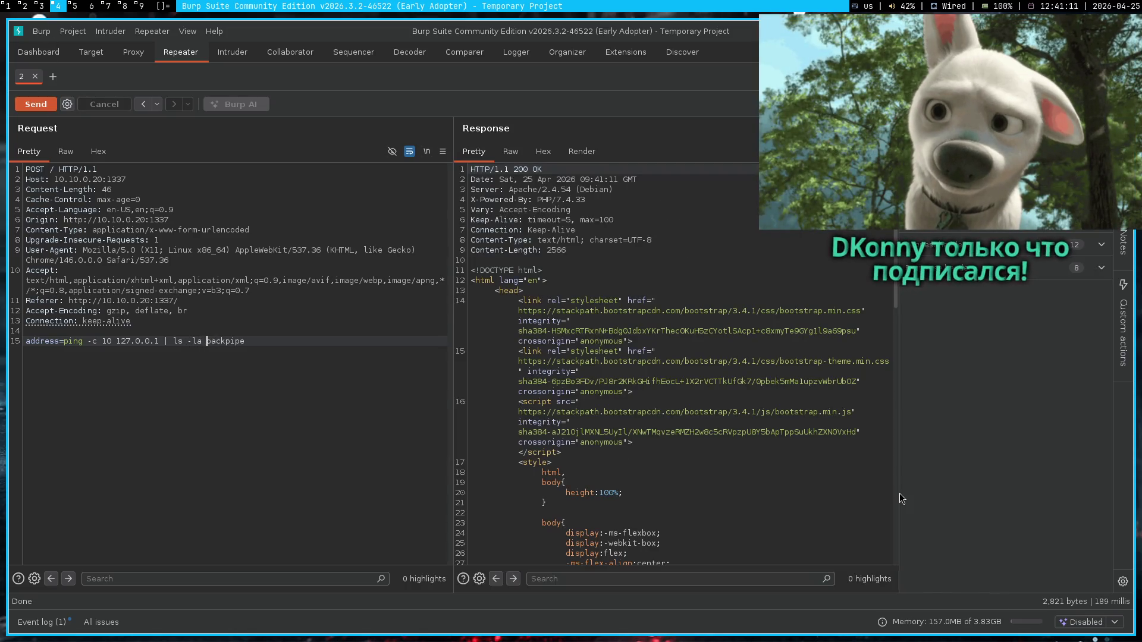
scroll(750, 484, "down", 15)
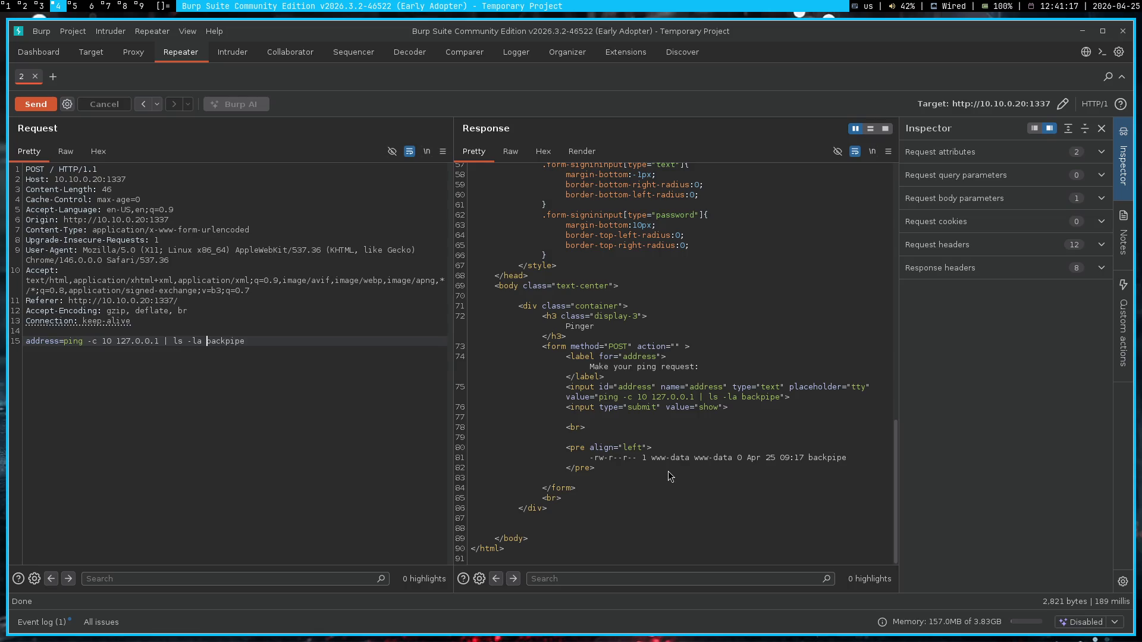
Select the response's backpipe listing line showing a zero-byte www-data file with -rw-r--r--.
left_click(632, 458)
double_click(591, 457)
left_click(575, 466)
left_click_drag(589, 458, 846, 462)
key("ctrl+c")
left_click(726, 439)
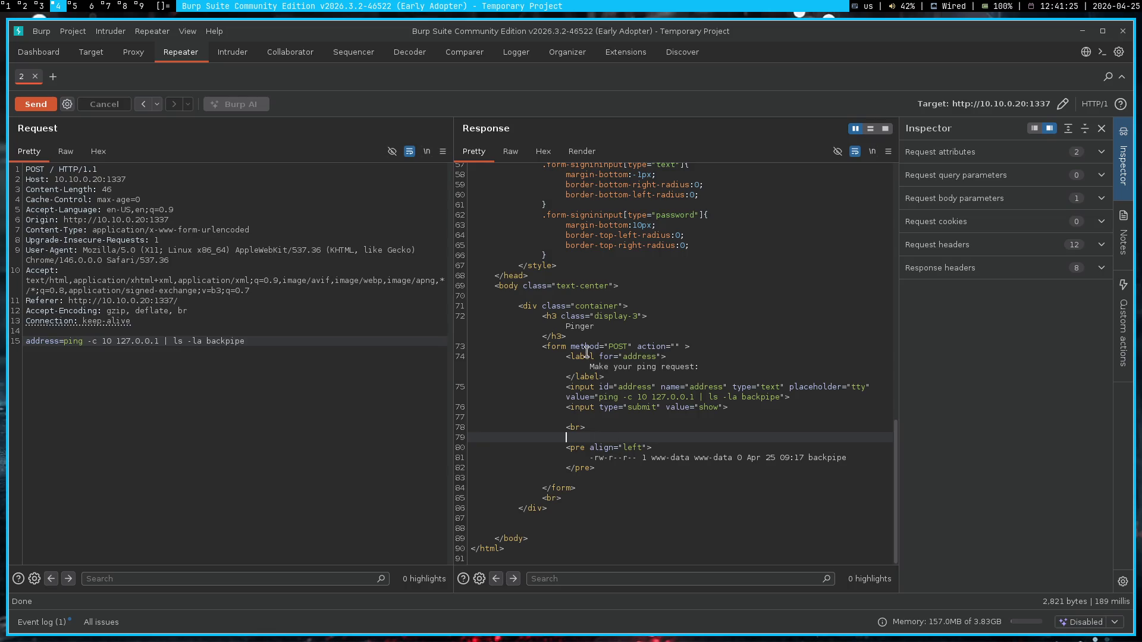
key("super+1")
Paste the backpipe listing line into Gemini and ask 'это файл или че?'.
key("ctrl+Tab")
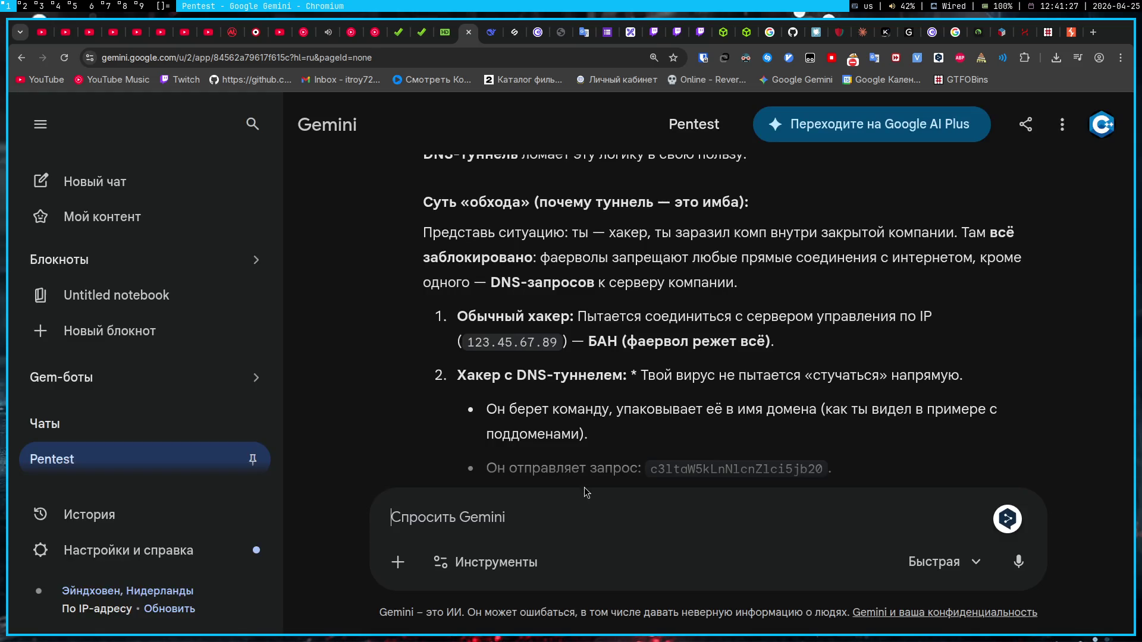
key("ctrl+v")
key("BackSpace")
type("это файл или че?")
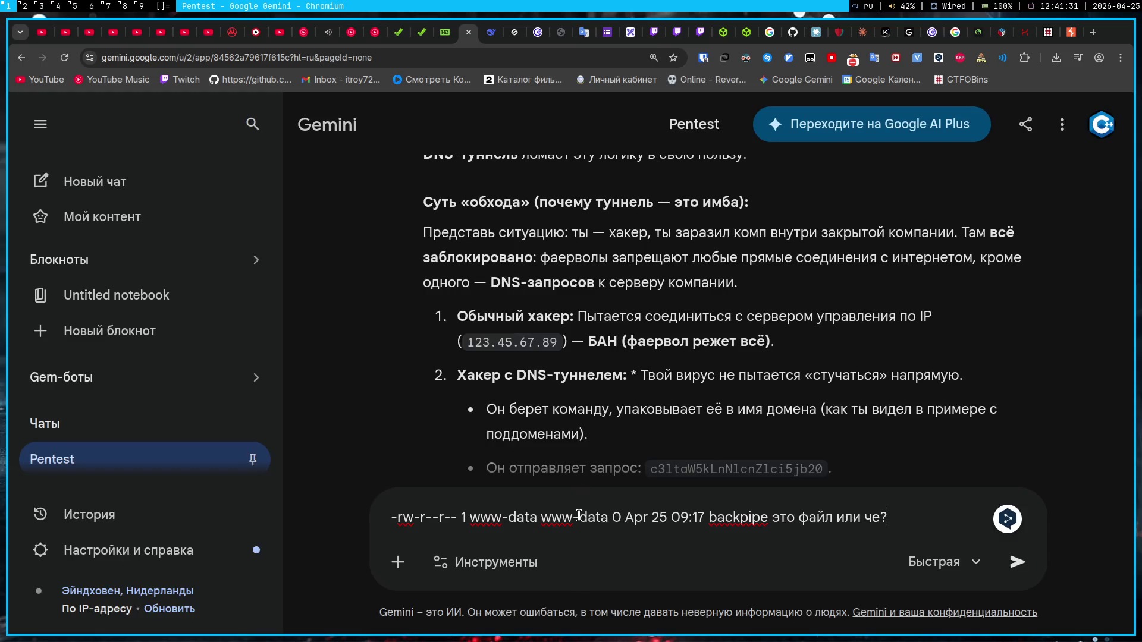
key("Return")
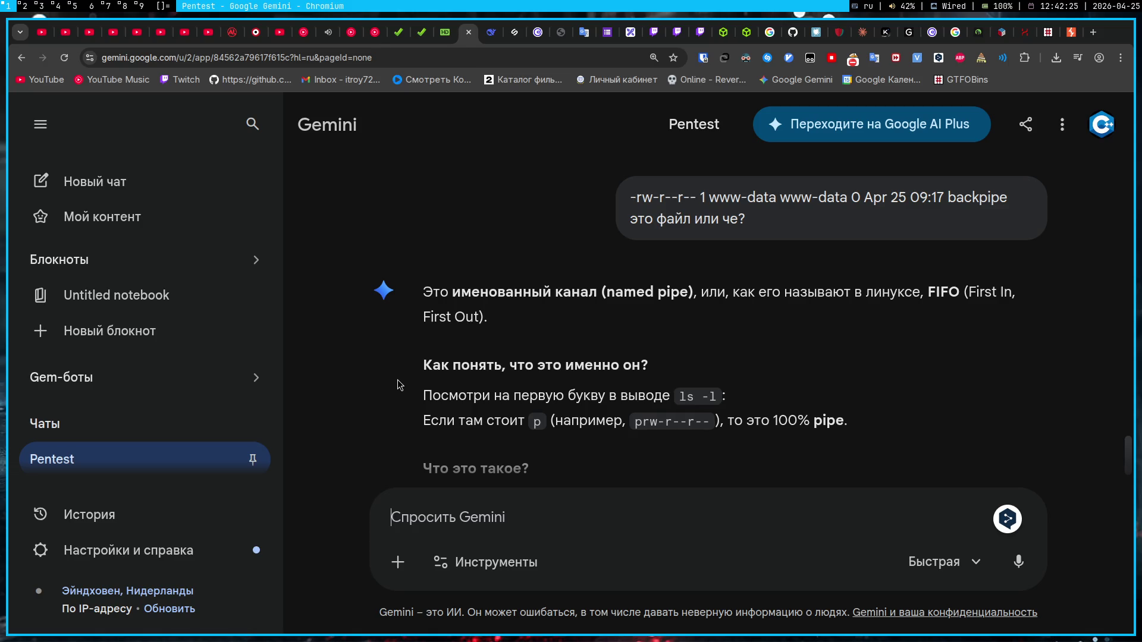
key("super+4")
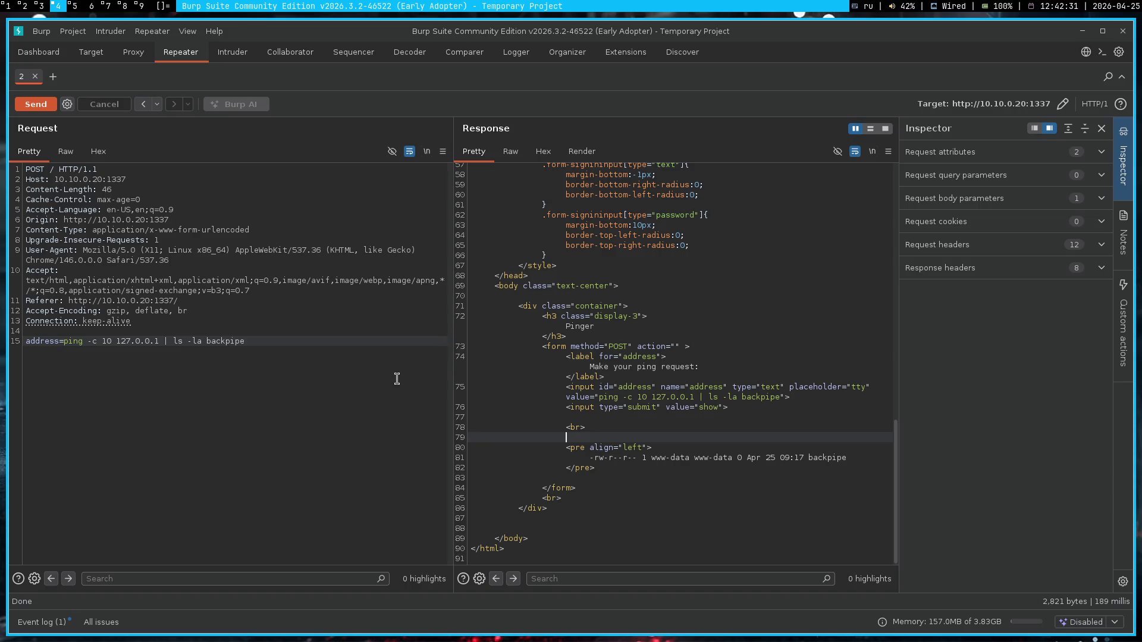
Cycle through Gemini, Burp and the Pinger page, ending on the terminal.
key("super+1")
key("super+4")
key("super+5")
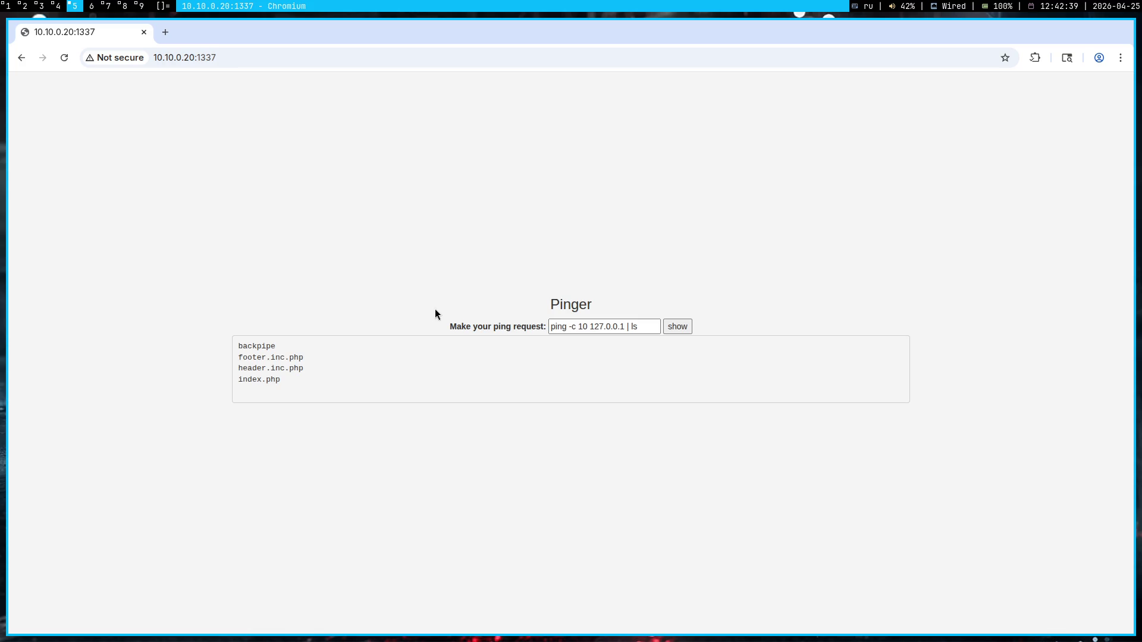
key("super+3")
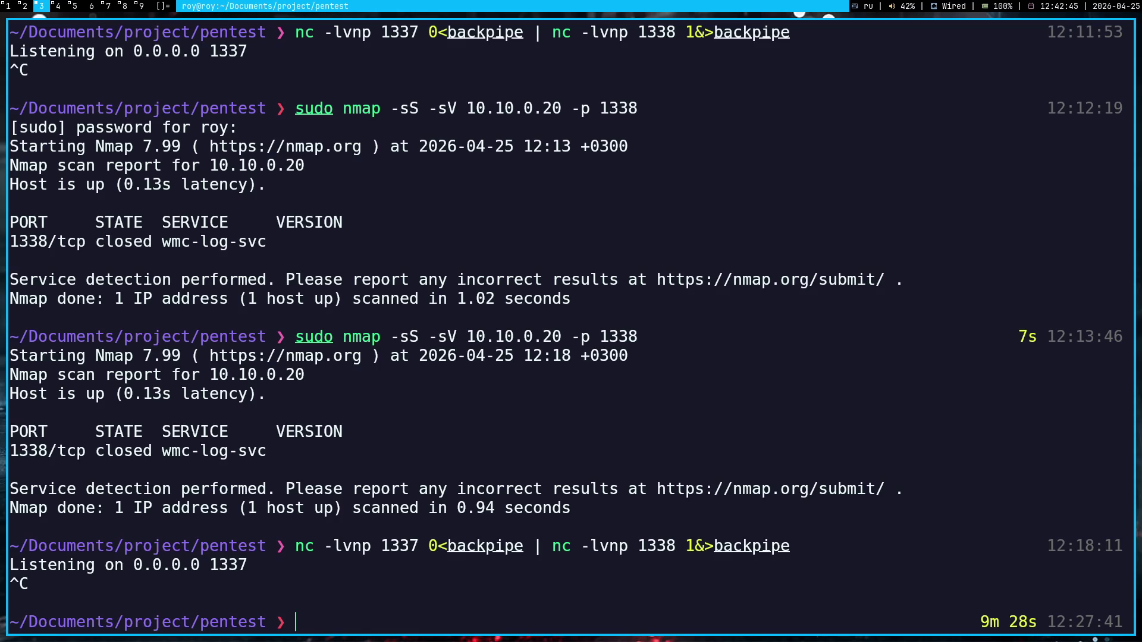
List the pentest folder with ls after a mistyped command.
type("ды")
key("Return")
type("ls")
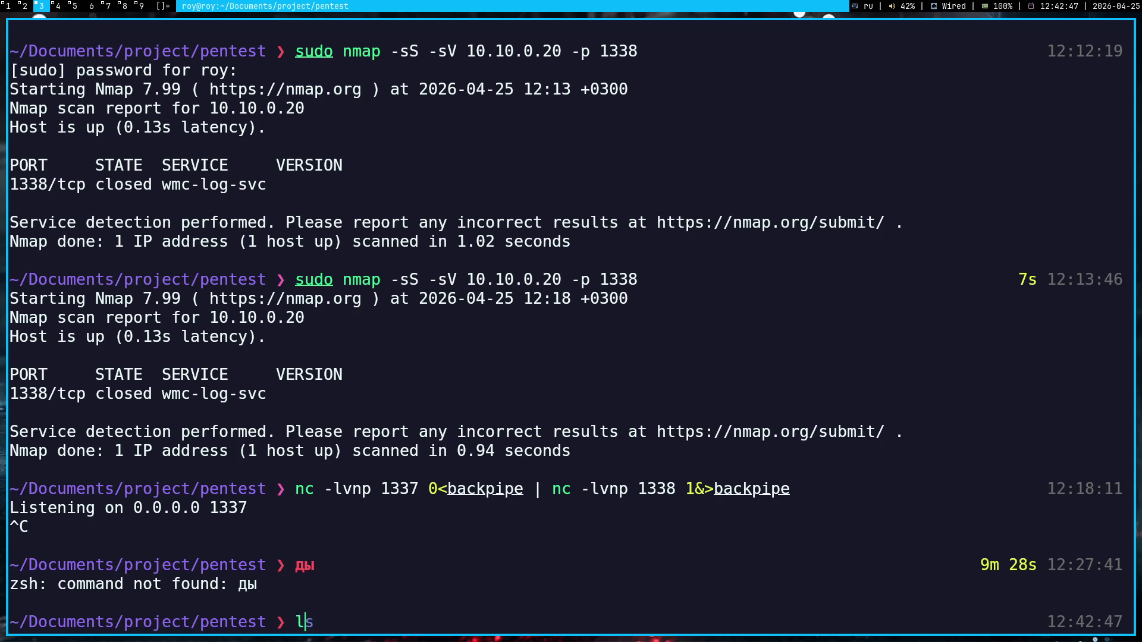
key("Return")
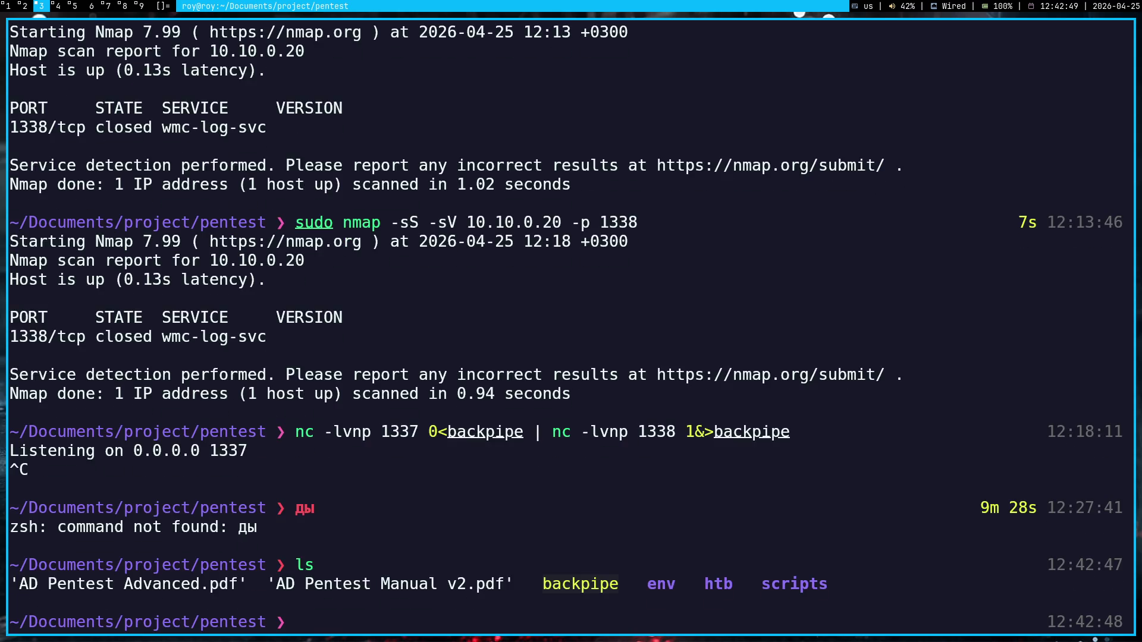
Recall the nc 1337-to-1338 relay command, abandon it, and list the folder again.
type("nc")
key("Right")
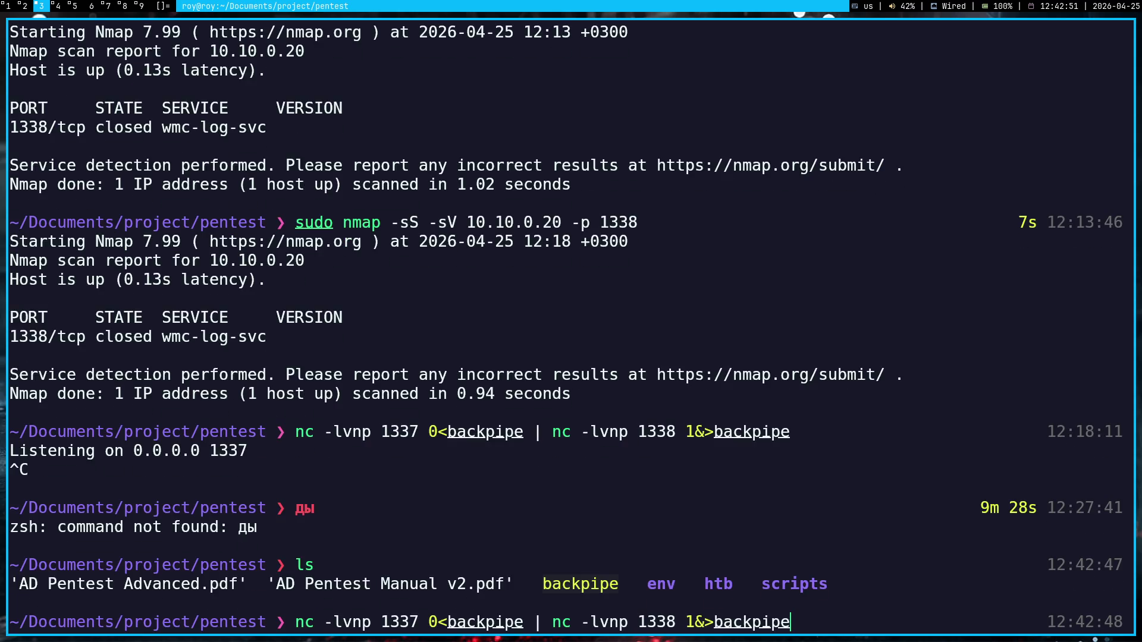
double_click(402, 622)
double_click(669, 621)
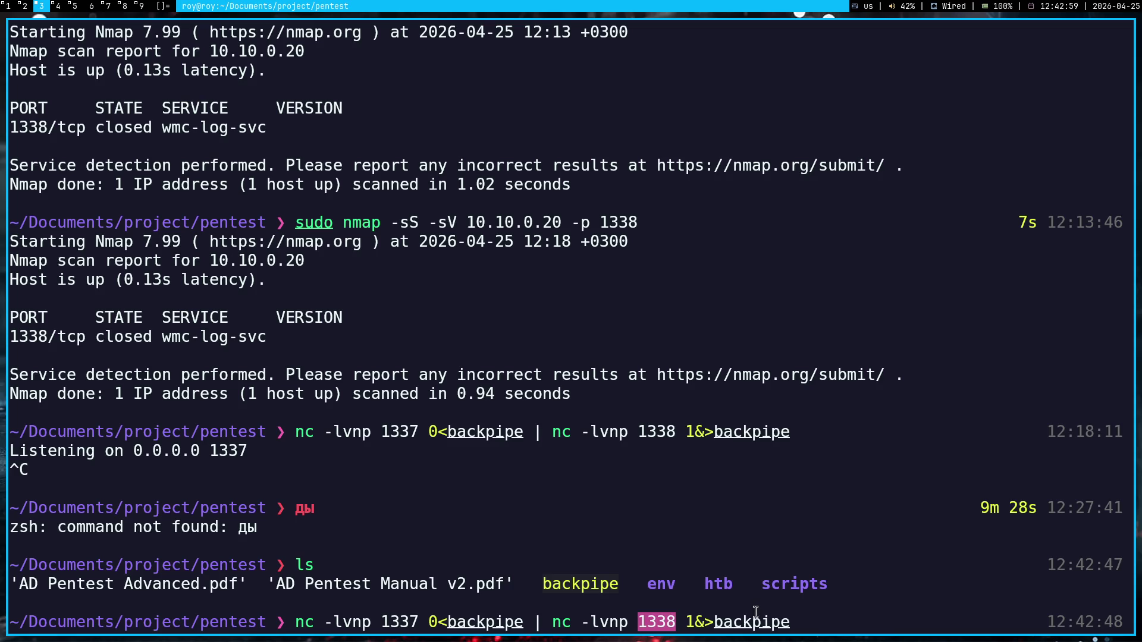
key("ctrl+c")
type("ls")
key("Return")
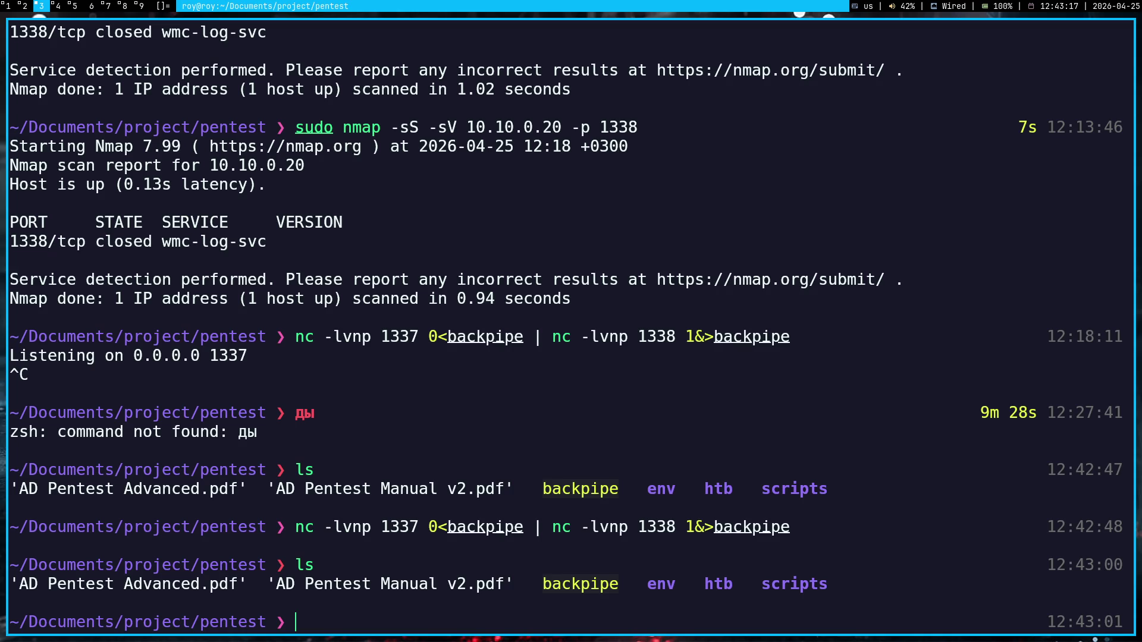
Open the 11-04-2026 note at the mknod backpipe code block.
key("super+2")
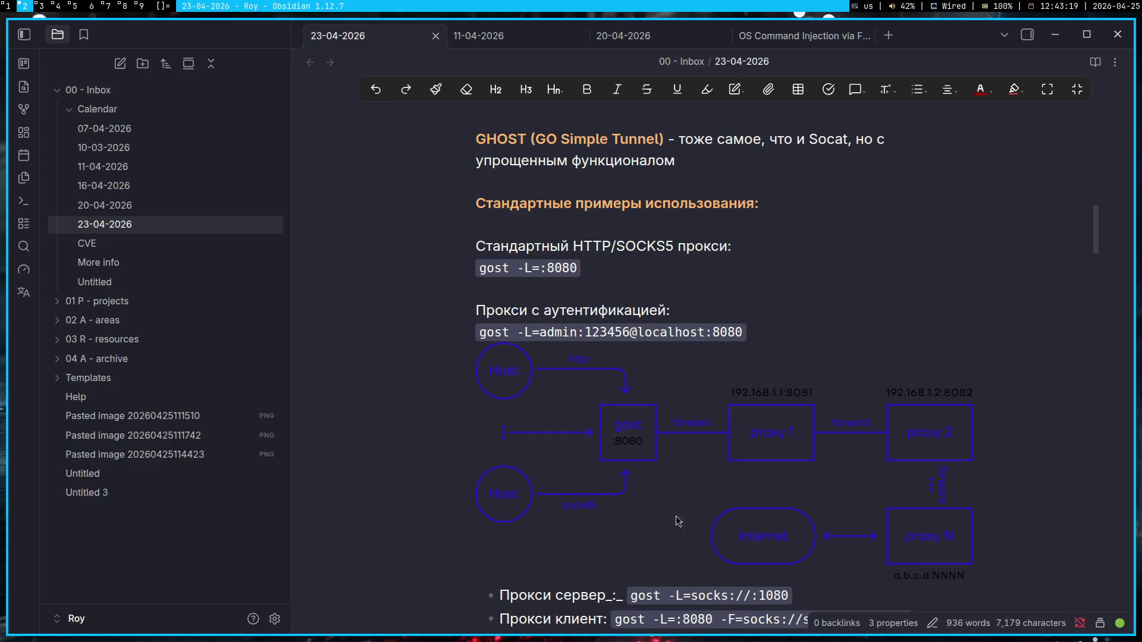
scroll(497, 52, "up", 3)
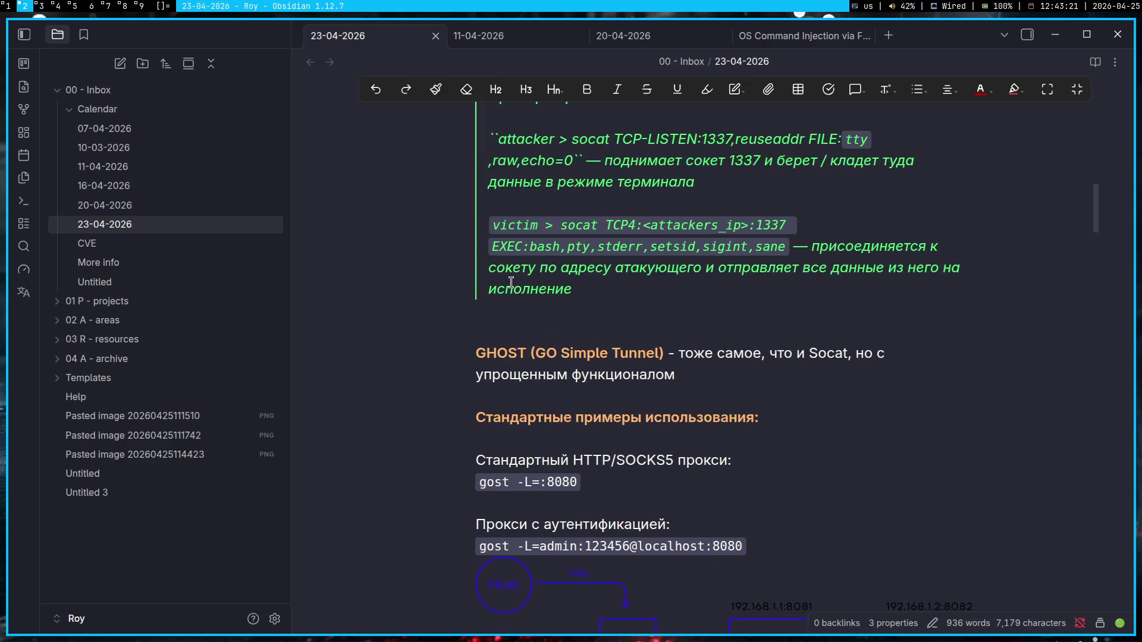
left_click(500, 37)
scroll(610, 432, "down", 2)
scroll(611, 432, "up", 4)
scroll(610, 431, "down", 5)
scroll(612, 393, "up", 10)
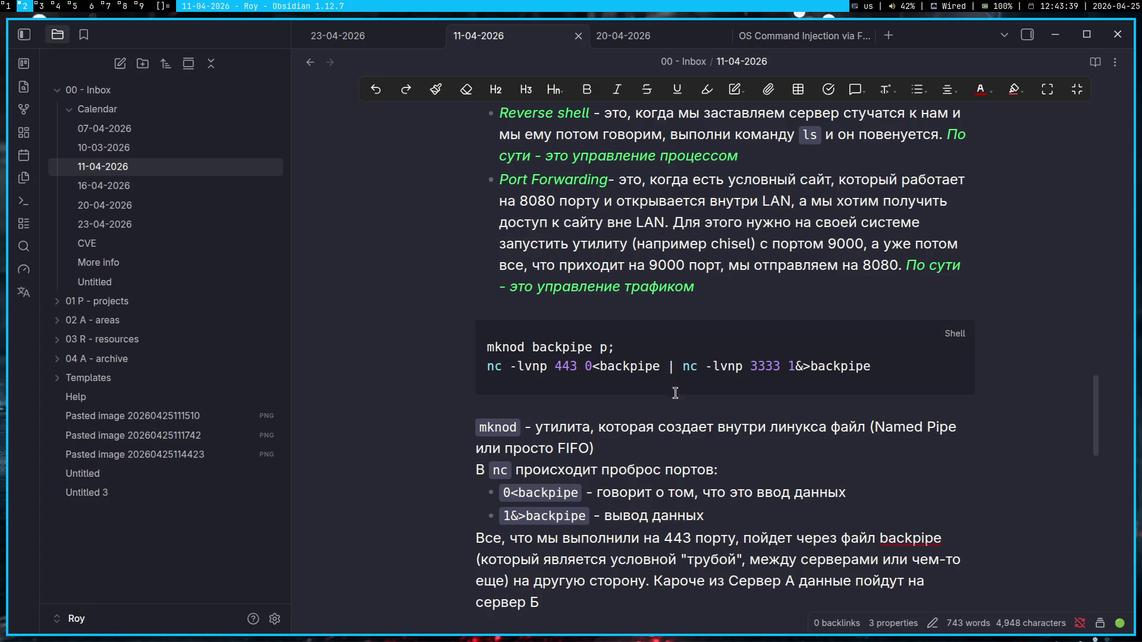
Highlight port 443 and the pass-through-backpipe explanation in the nc relay notes.
left_click_drag(555, 366, 585, 365)
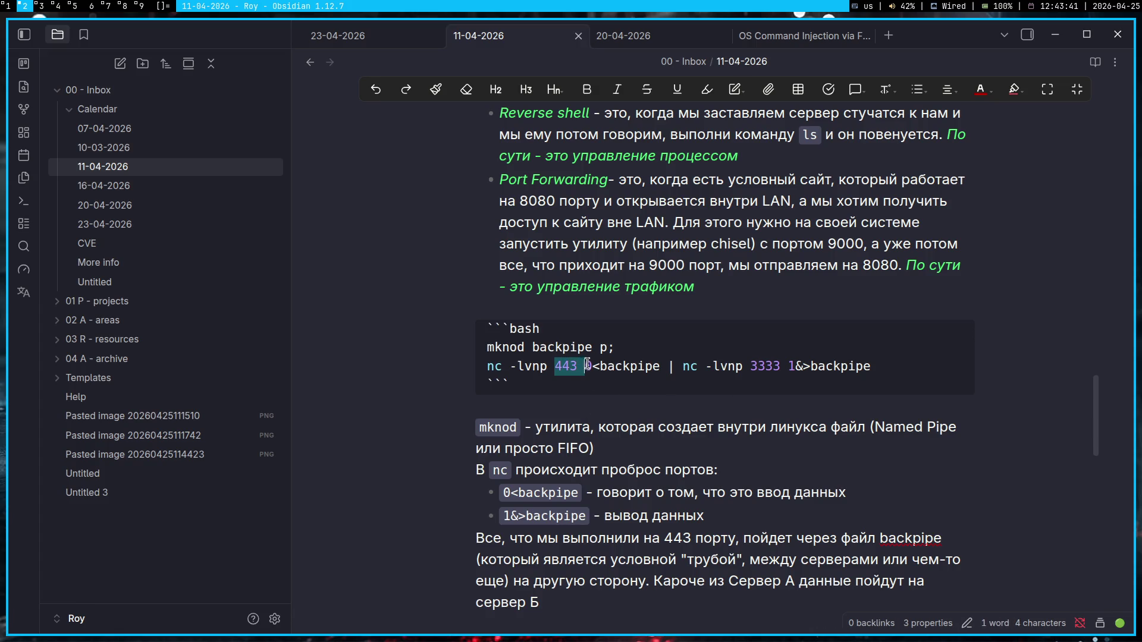
left_click_drag(804, 539, 950, 537)
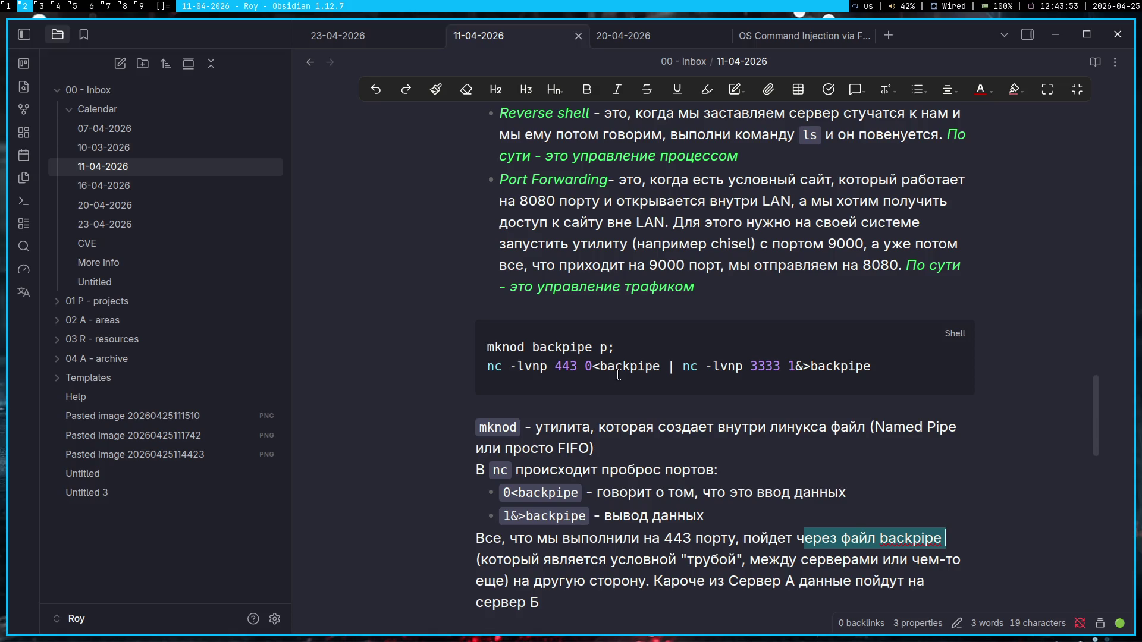
key("super+3")
key("super+2")
key("super+3")
key("super+4")
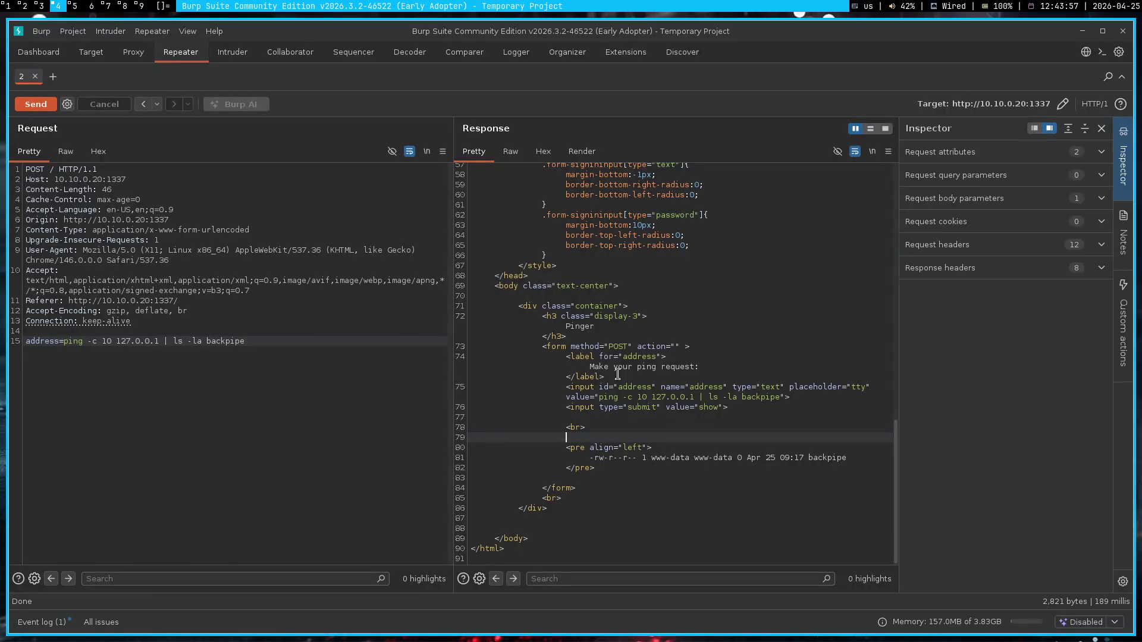
Replace the address payload with cat backpipe and send the request.
left_click(173, 344, "shift")
type("cat backpipe")
key("ctrl+space")
scroll(605, 355, "down", 15)
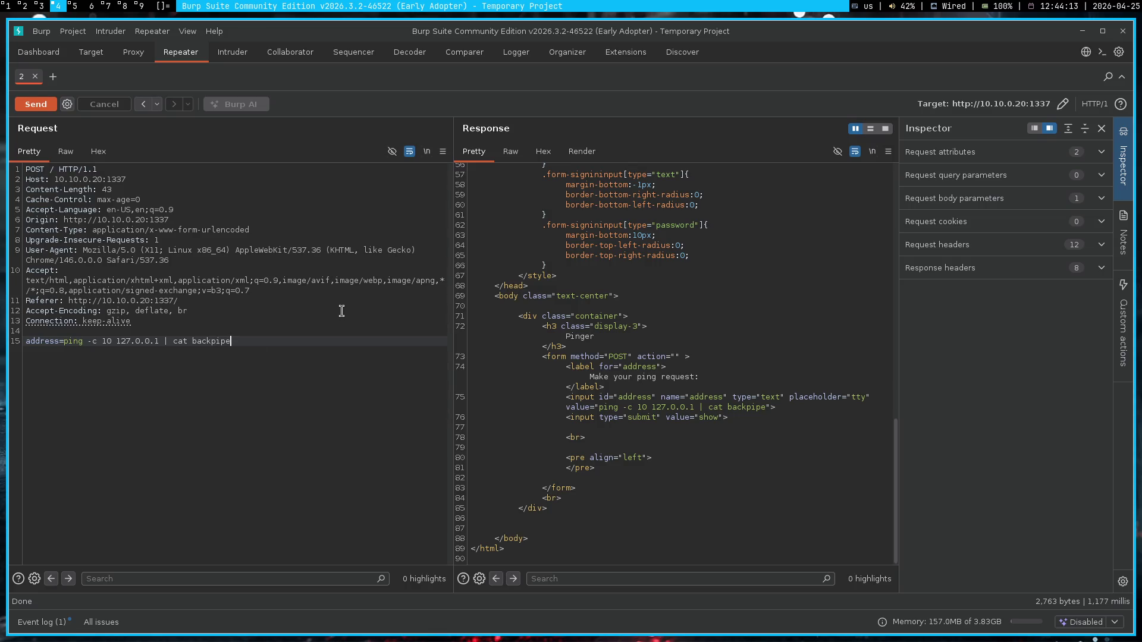
Swap cat backpipe for the nc relay command copied from the terminal and send it.
key("super+3")
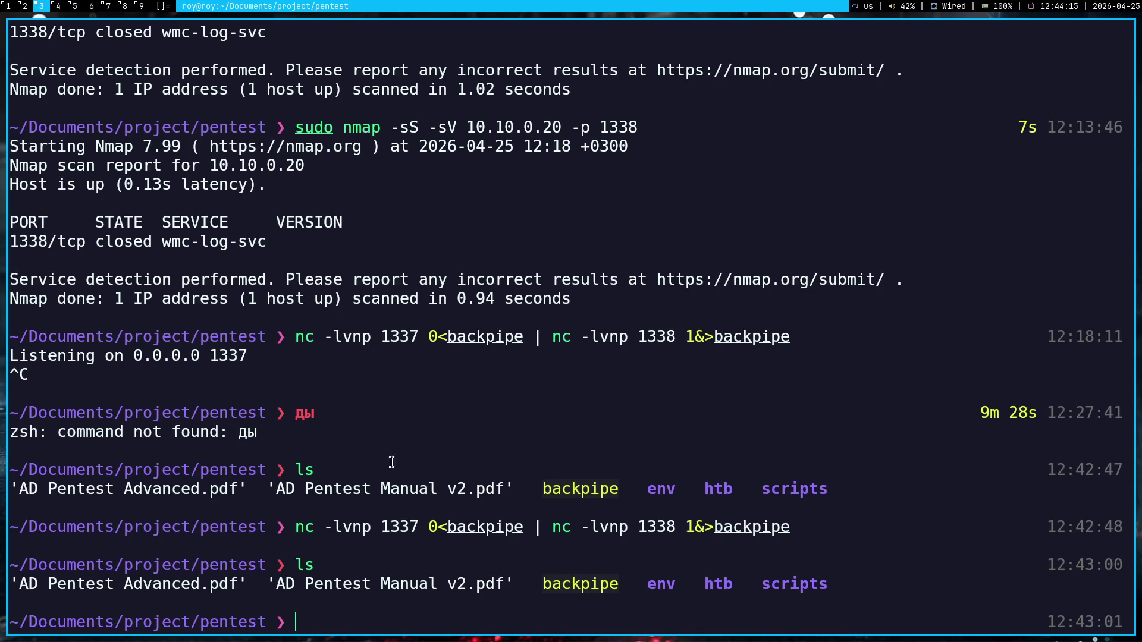
mouse_move(296, 526)
left_mouse_down()
mouse_move(816, 528)
mouse_move(786, 528)
left_mouse_up()
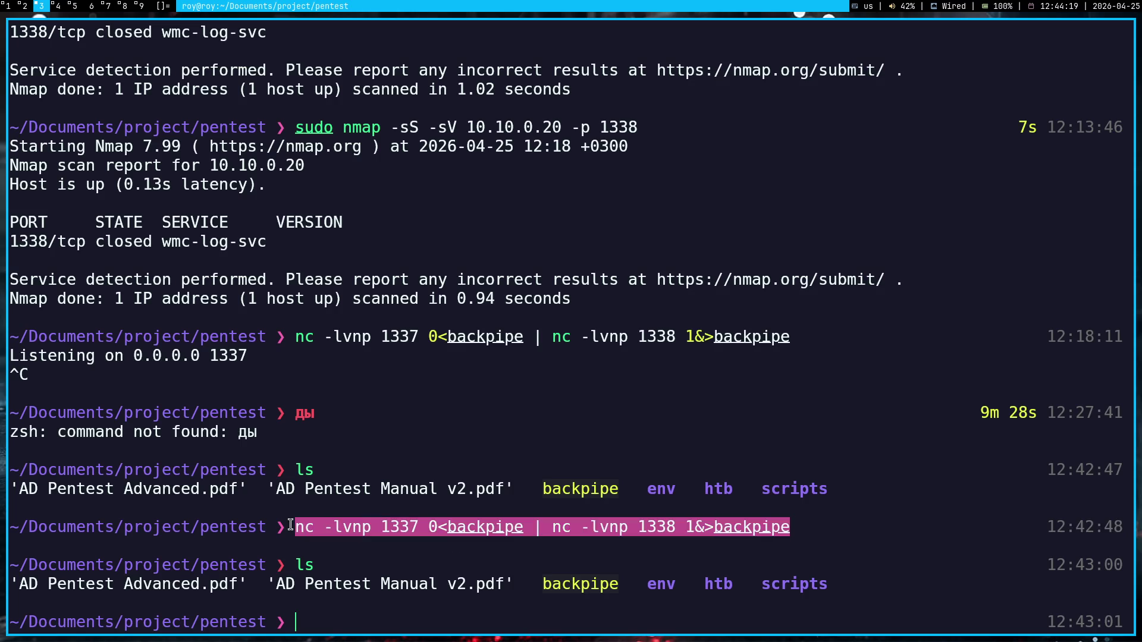
key("super+4")
triple_click(240, 340)
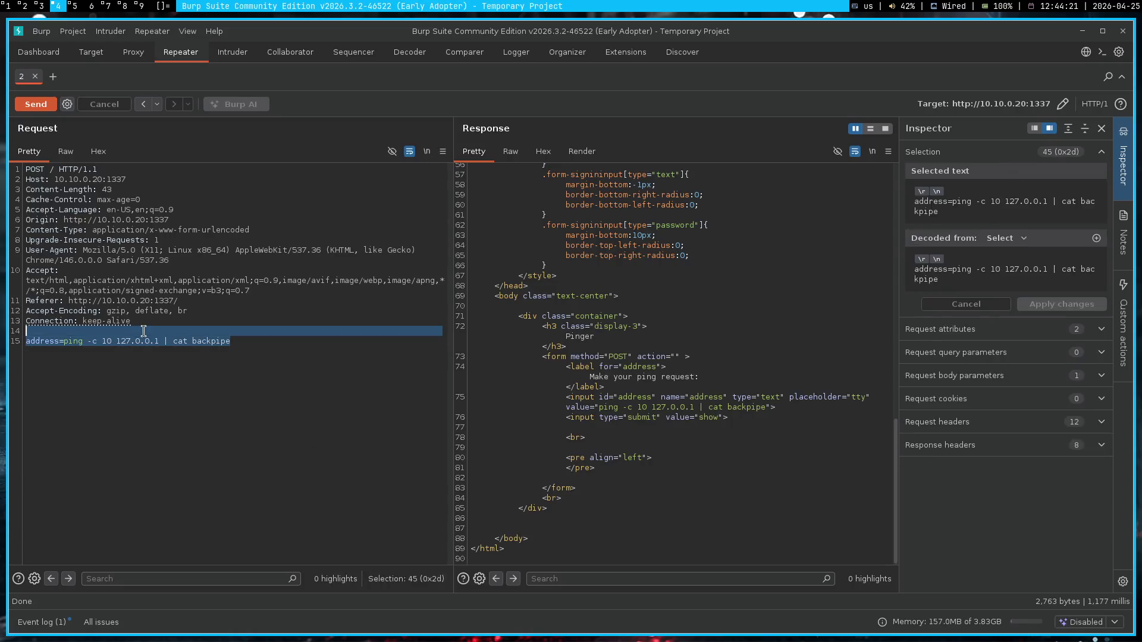
left_click_drag(240, 340, 171, 341)
key("ctrl+v")
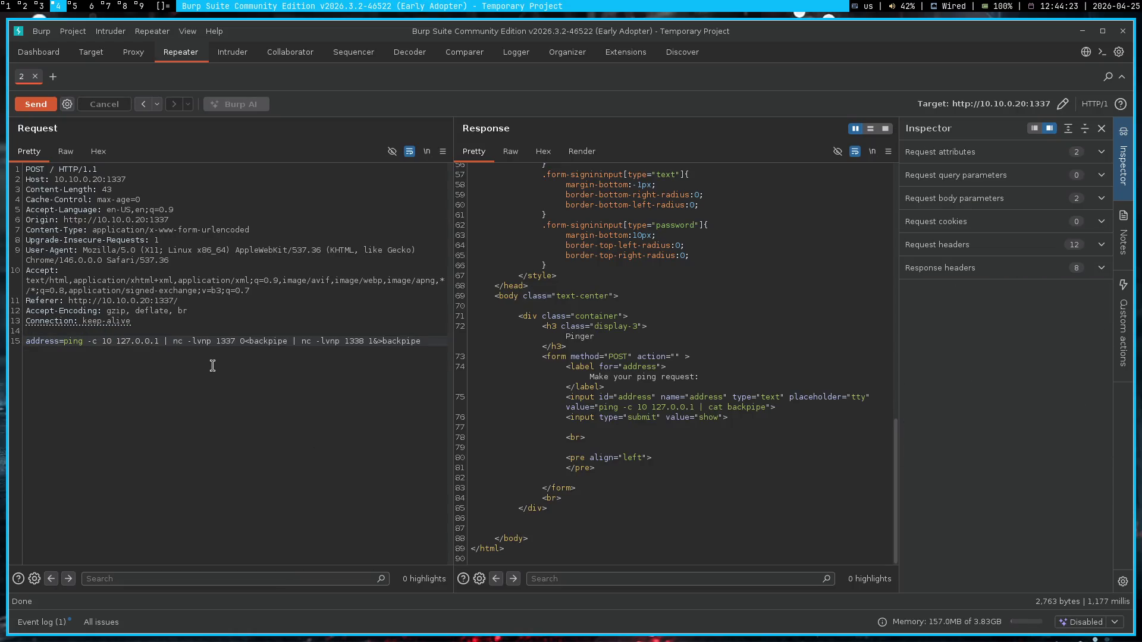
left_click(33, 105)
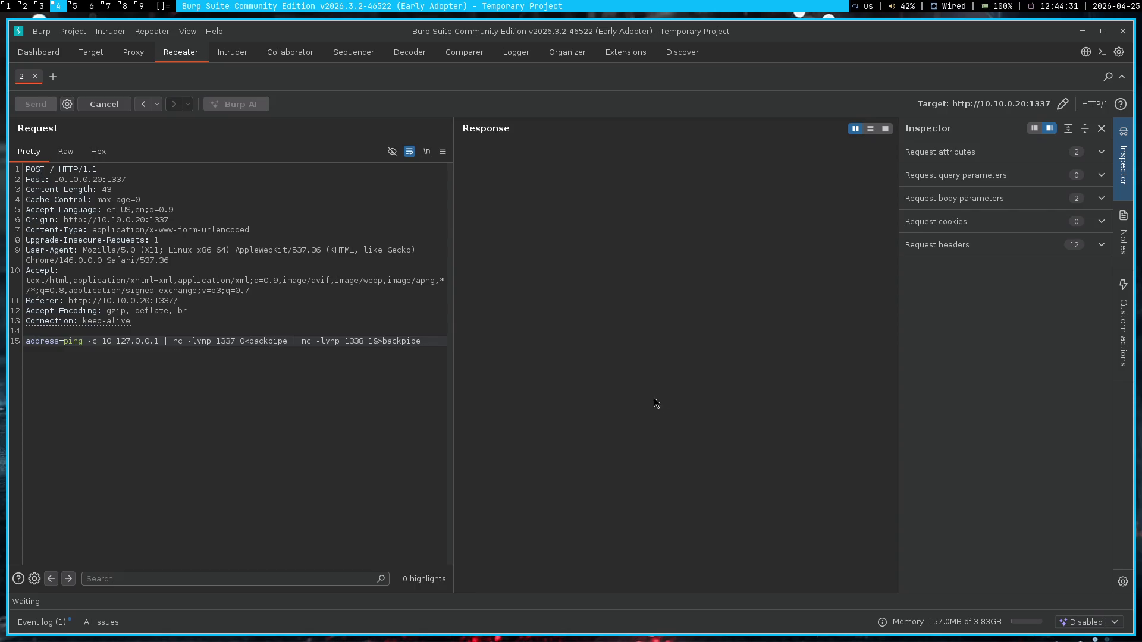
left_click(74, 6)
Submit the Pinger form with the nc relay command replacing ls.
key("ctrl+a")
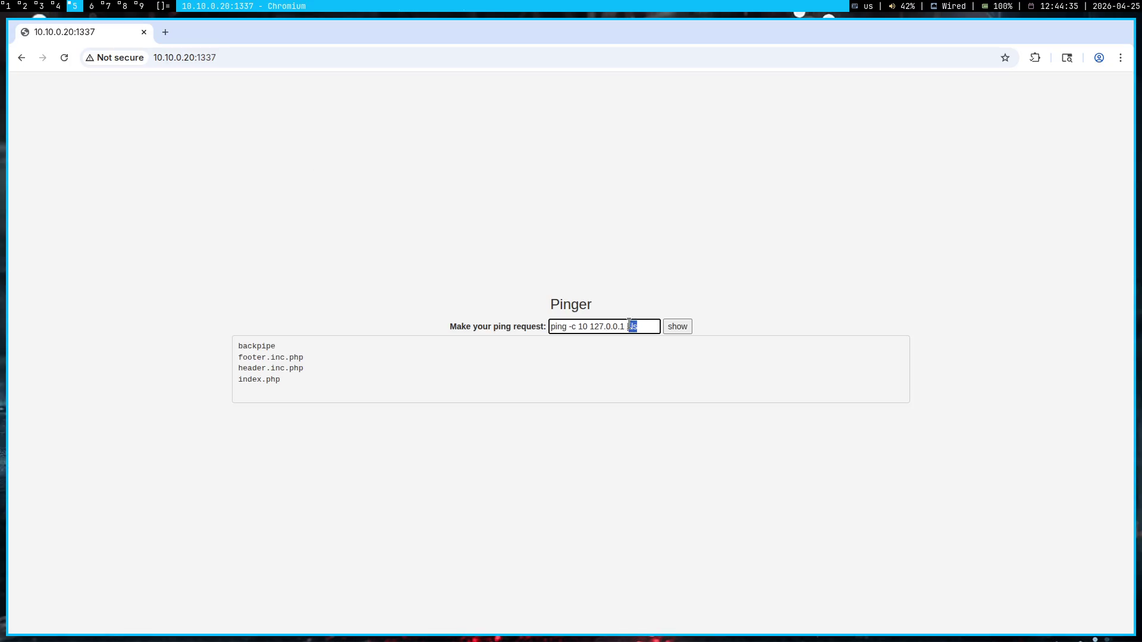
key("ctrl+v")
left_click(677, 326)
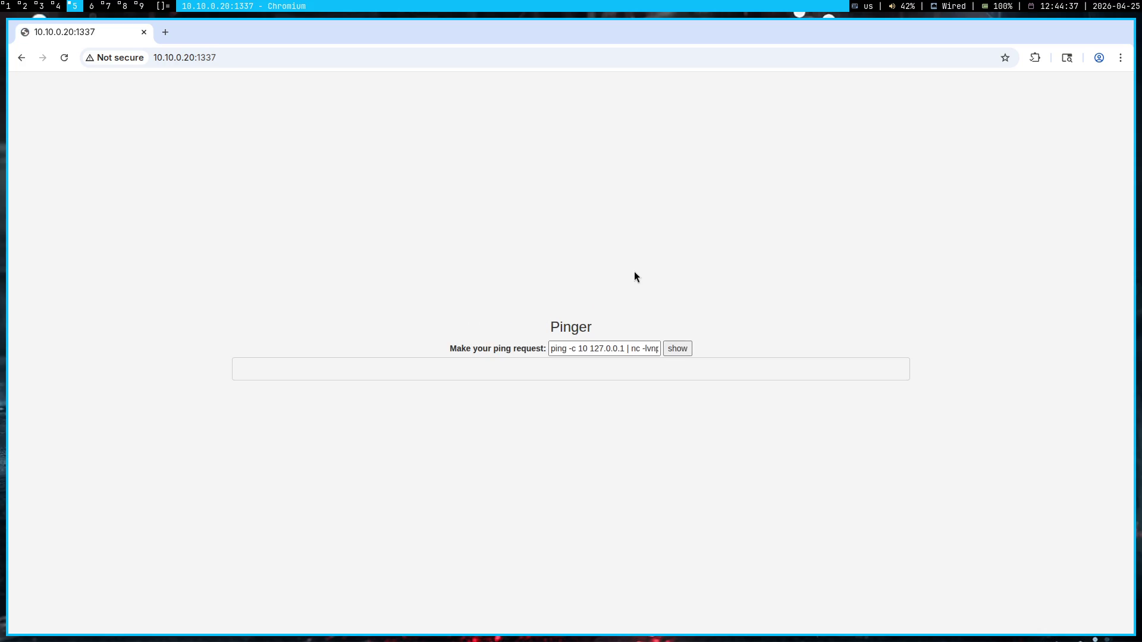
Enter nc -lvnp 1338 at the terminal prompt for a local listener.
key("super+3")
key("super+4")
key("super+5")
key("super+4")
key("super+5")
key("super+3")
type("nc -lvn")
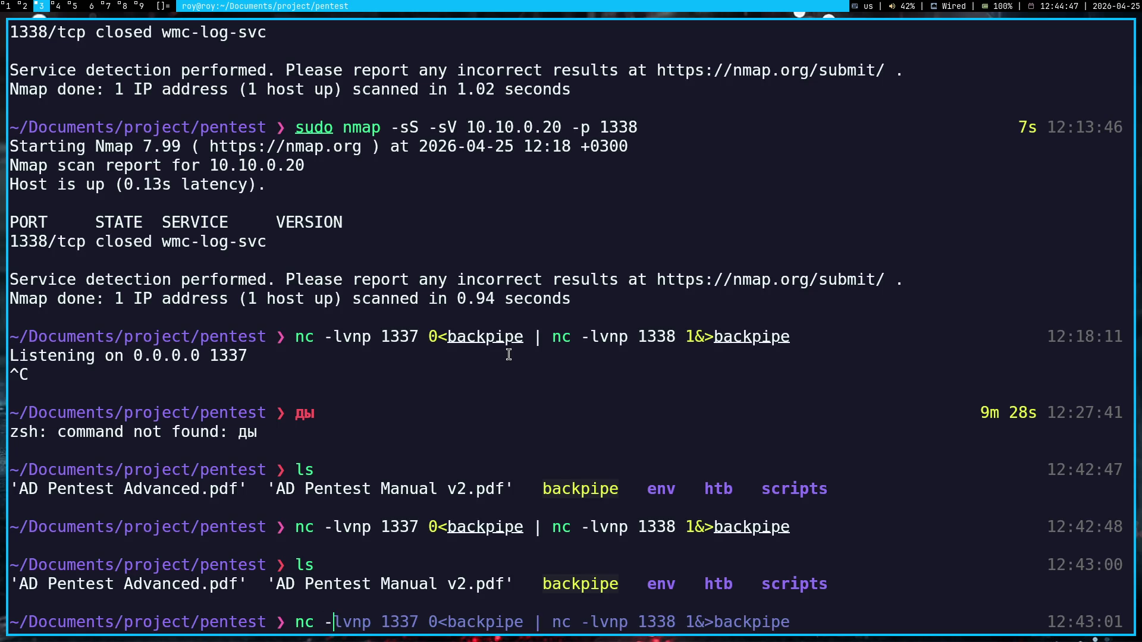
type("p 1338")
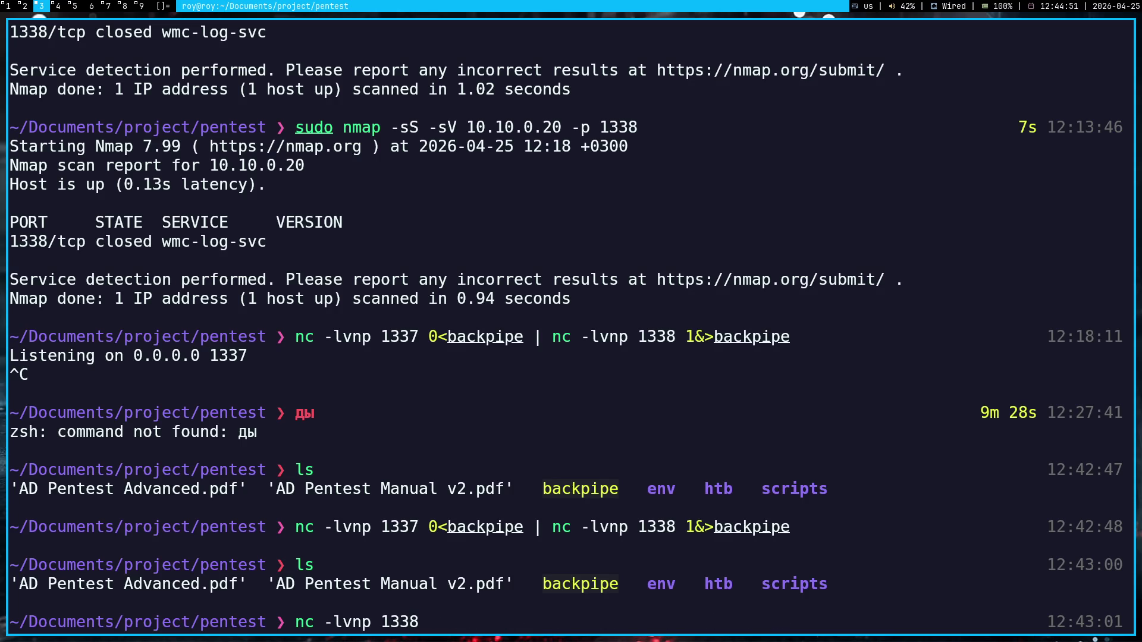
Start a local nc listener on port 1338, resubmit the Pinger form, then stop it.
key("Return")
key("super+5")
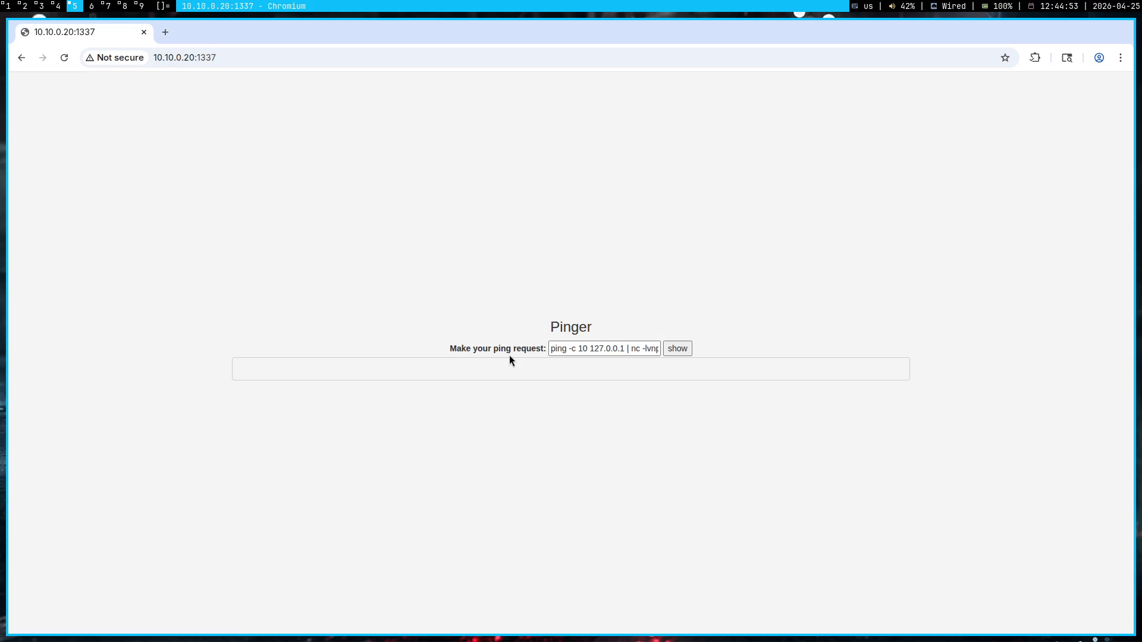
left_click(680, 355)
key("super+3")
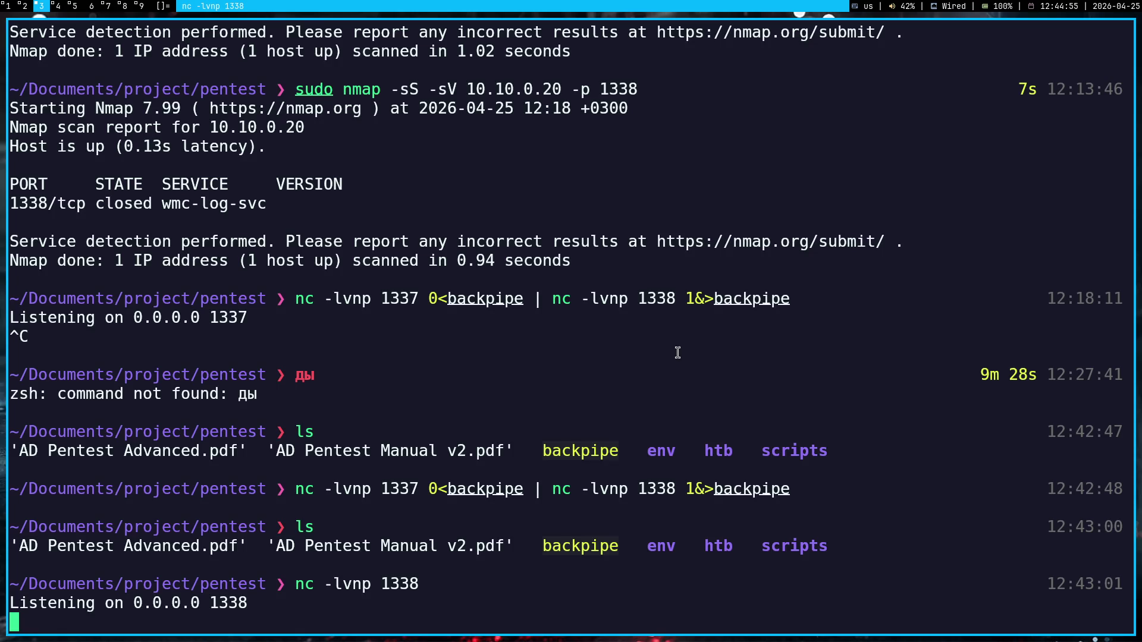
key("ctrl+c")
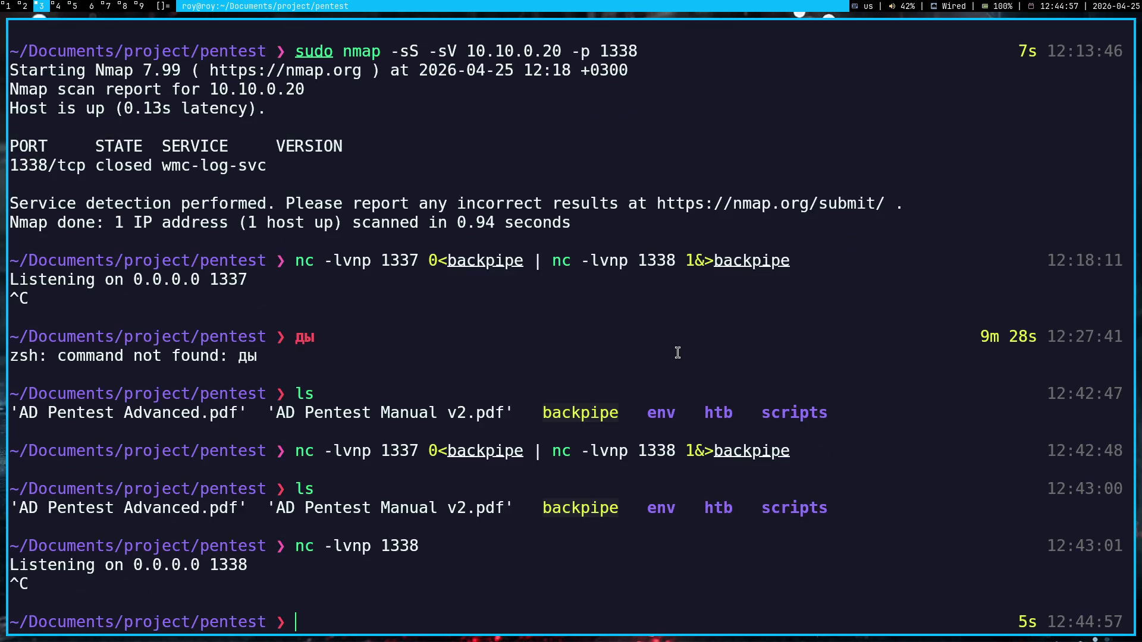
key("super+4")
key("super+3")
Ask Gemini how the ping | nc 1337-to-1338 backpipe relay works and how to target an IP.
key("super+1")
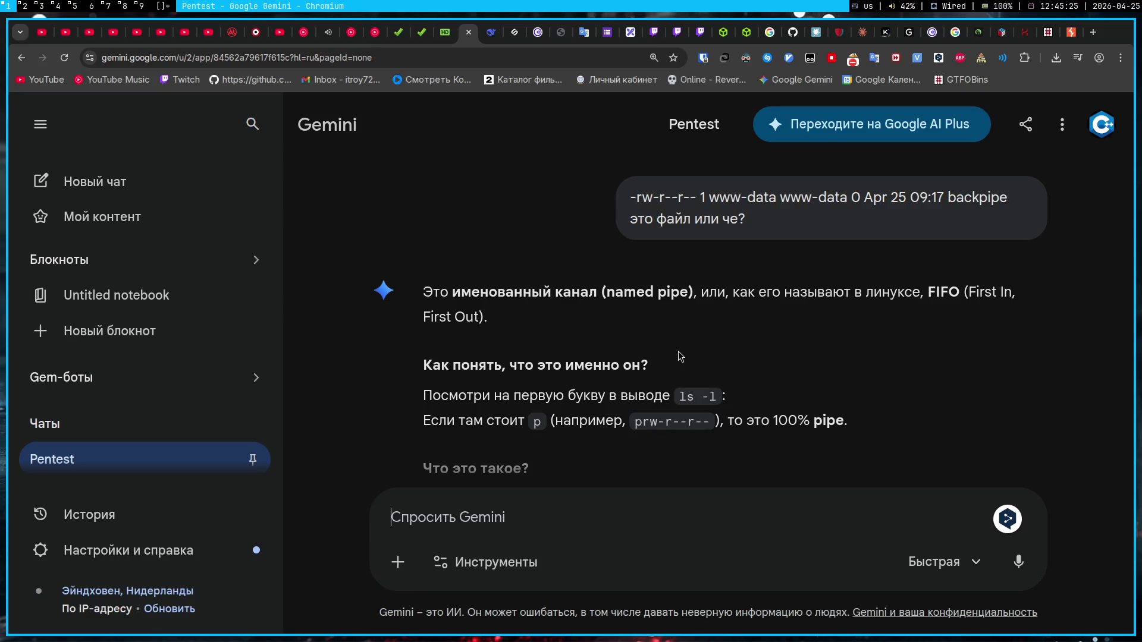
key("ctrl+v")
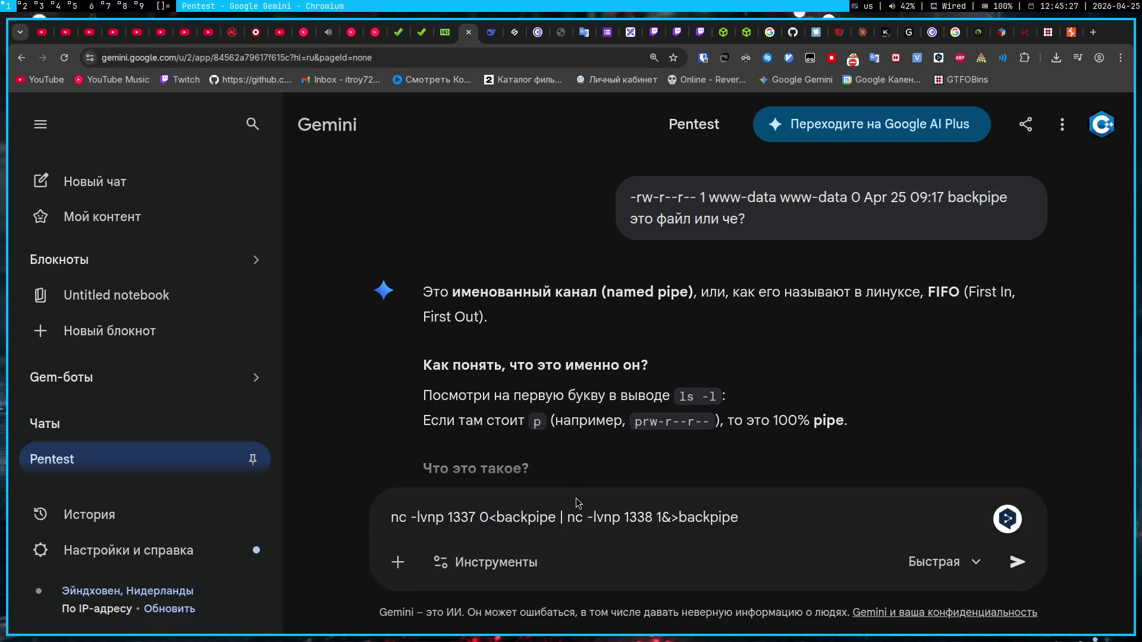
type("если э")
key("BackSpace")
type("я это выполню на ")
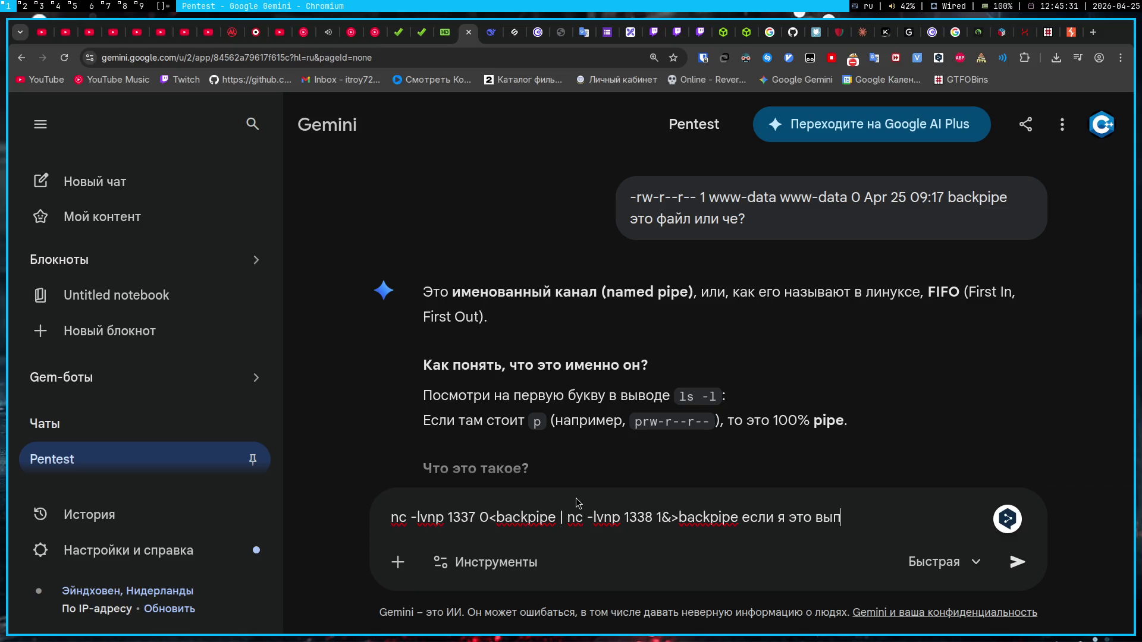
type("ping 127")
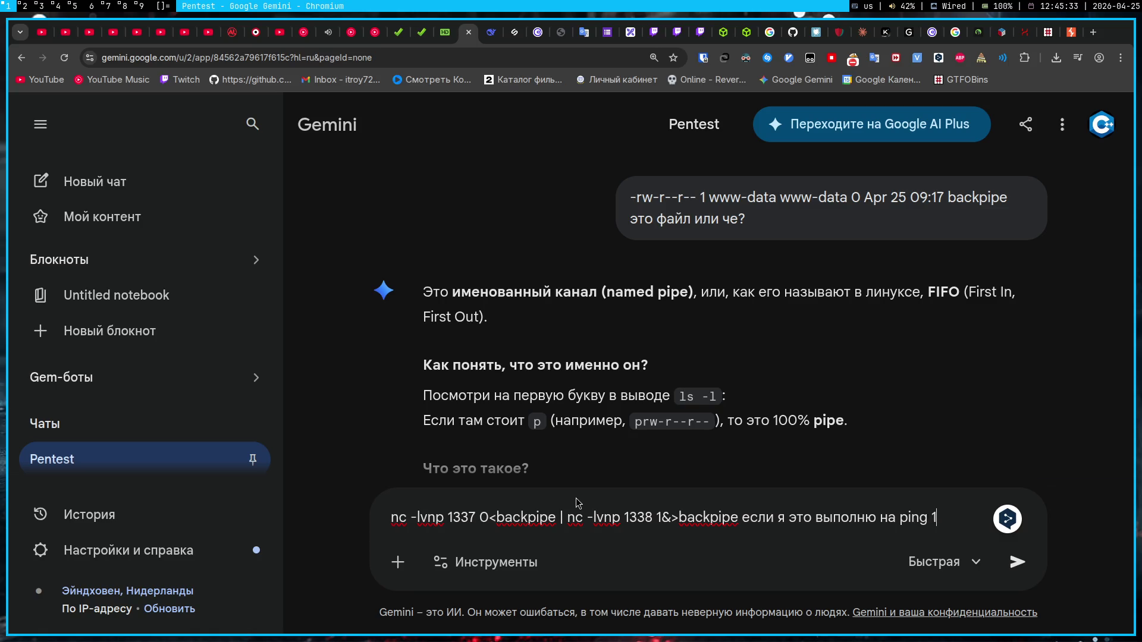
type(".0.0.")
type("1")
type(" |")
key("ctrl+v")
type("то")
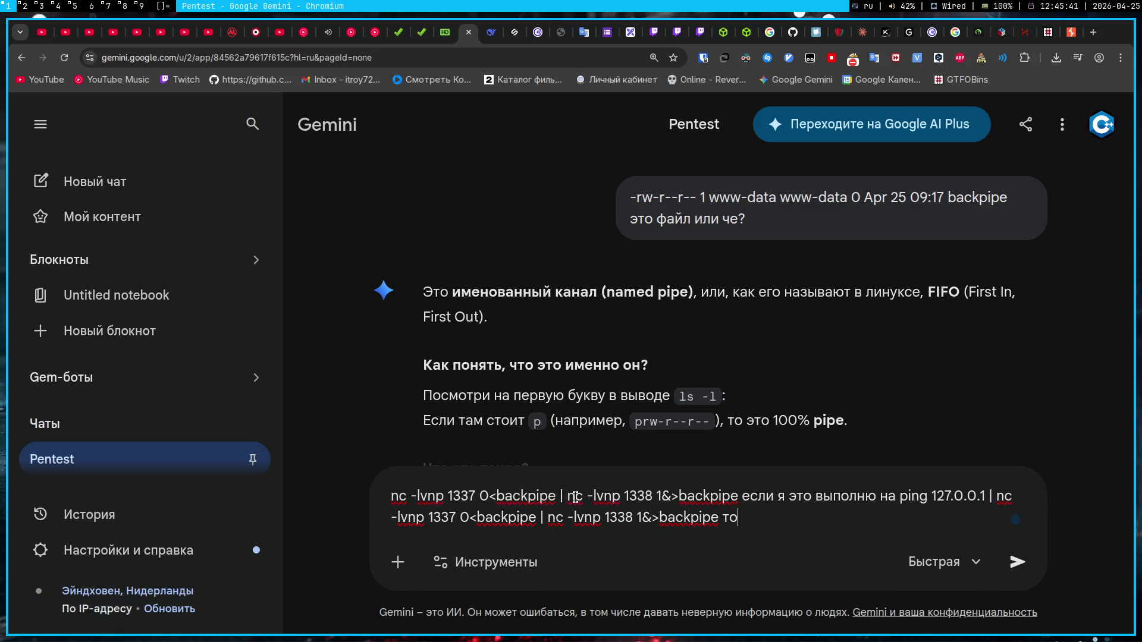
type("получаетс")
type("я я на 133")
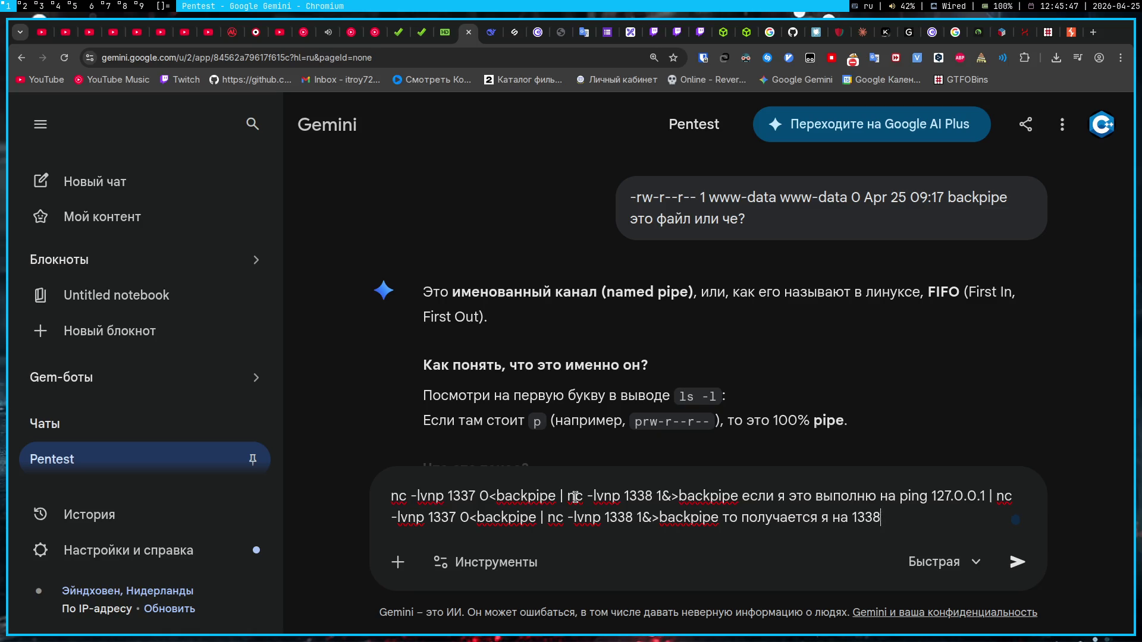
type("7 порту")
type("открыл проброс ")
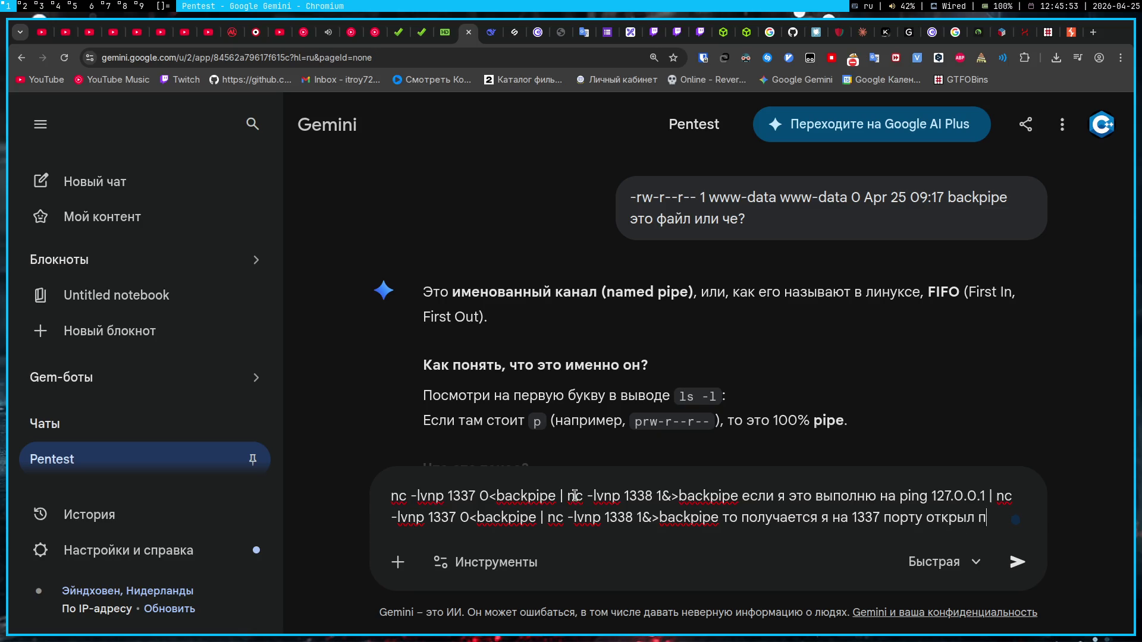
type("трафика на 1338")
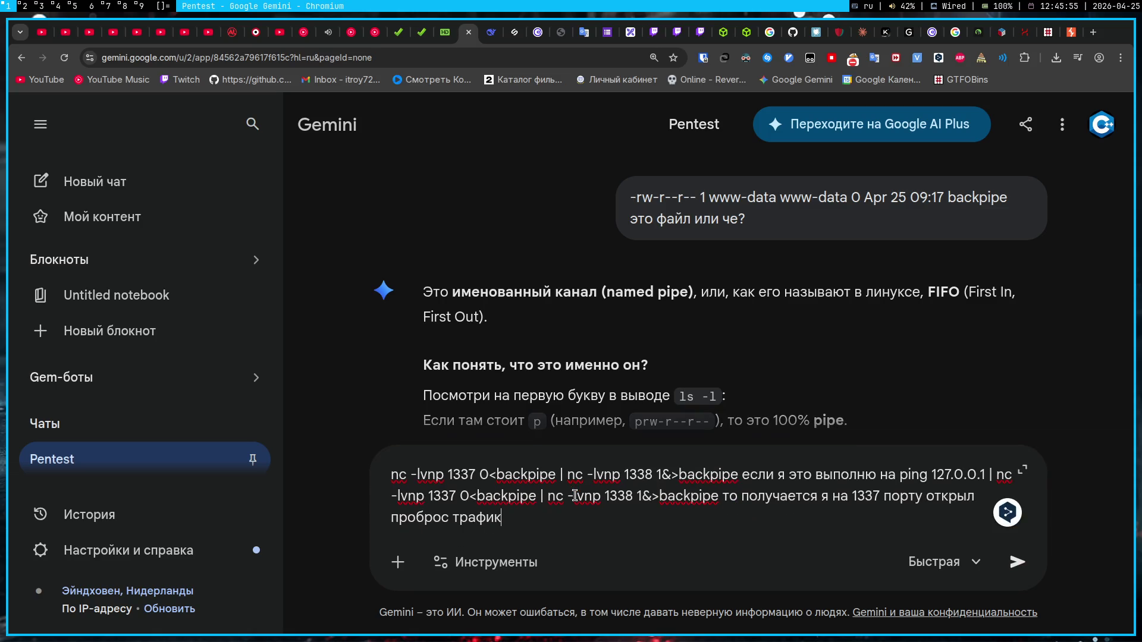
type("а как мне тогда в обще что-то")
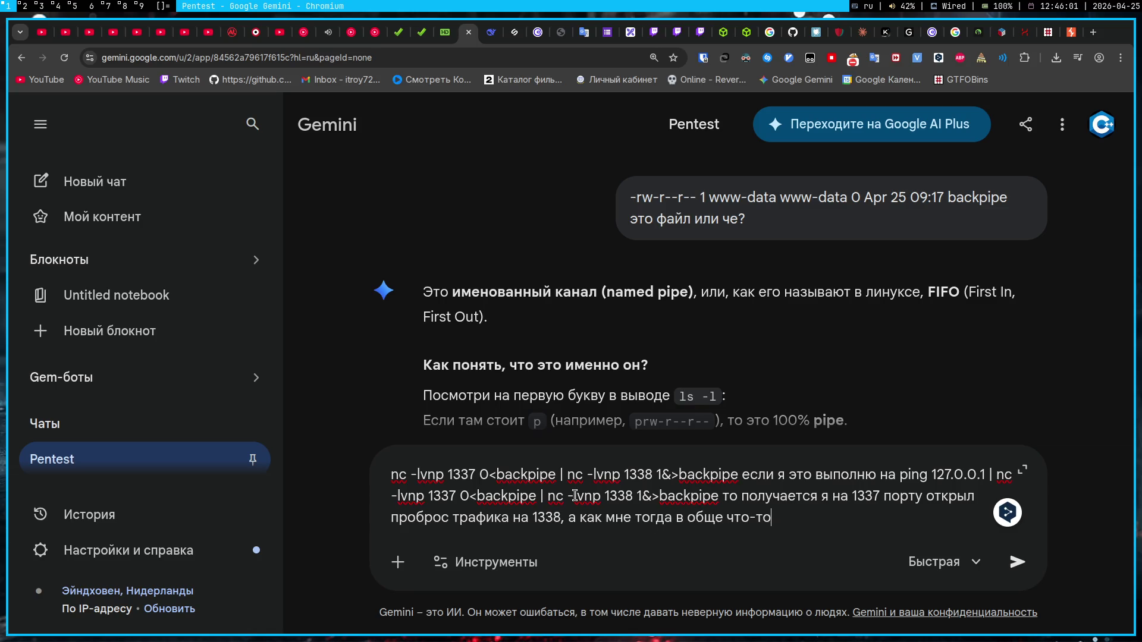
type("передавать и вы")
type("деть вывод ")
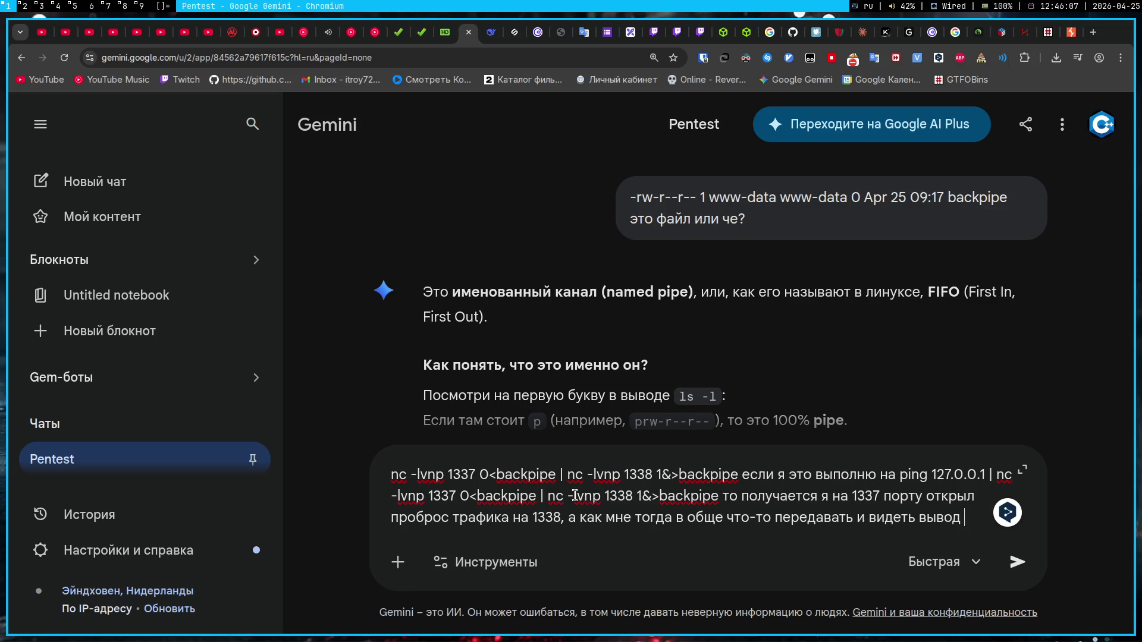
type("из содержимо")
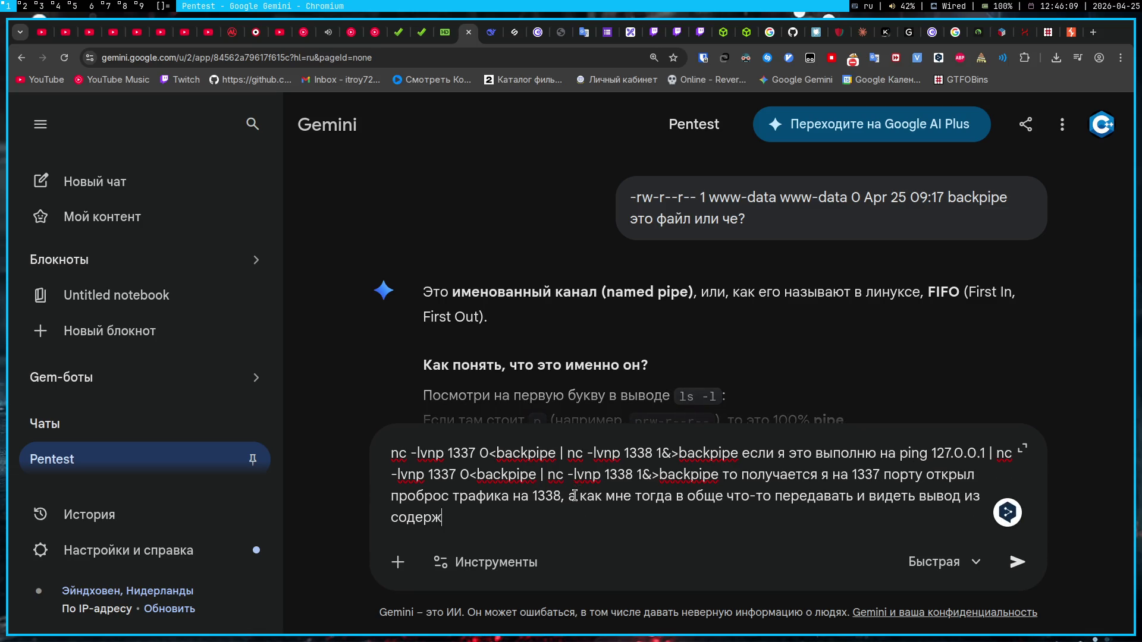
type("го порта 133")
type("7")
key("BackSpace")
type("8? ")
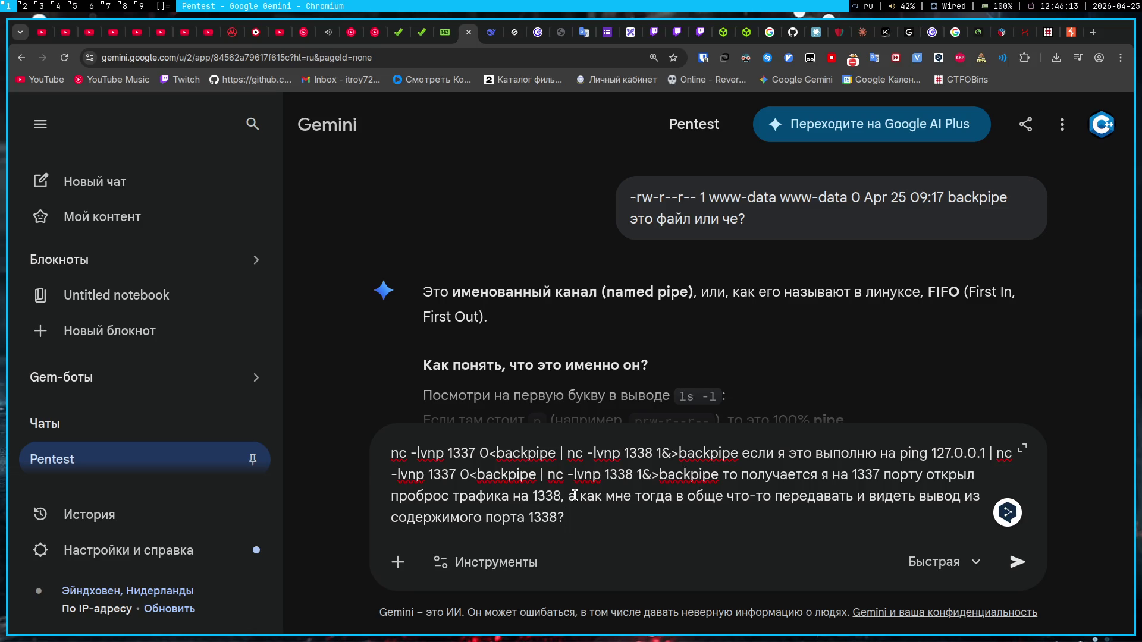
type("И как-то мо")
type("жно указать ай")
type("пи адрес, ")
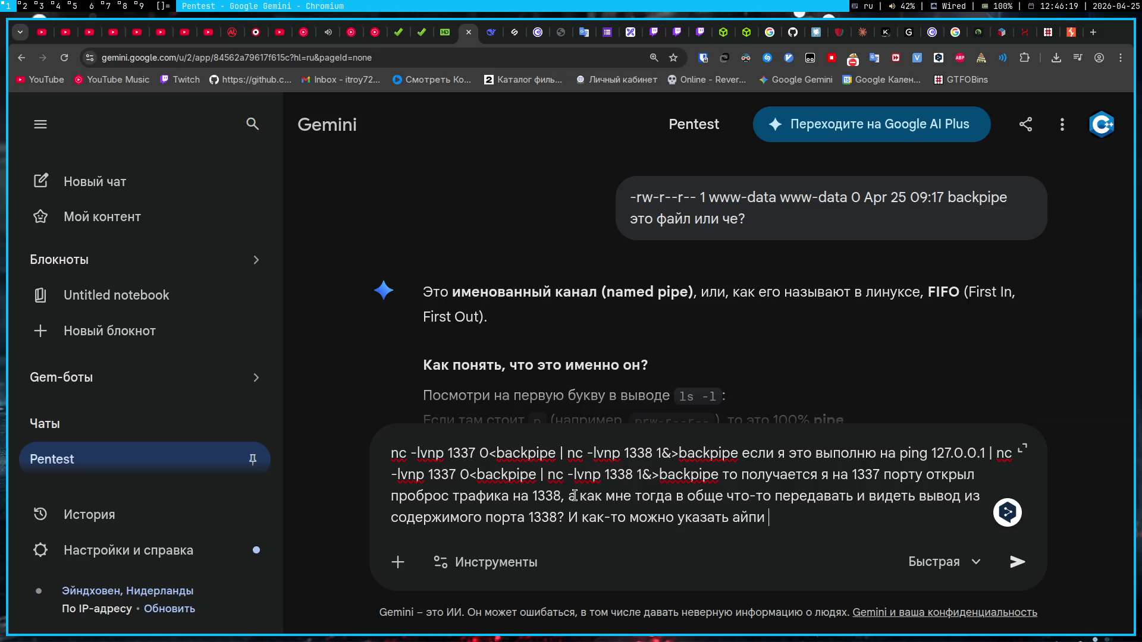
type("на который я хочу")
type(" сделать пробро")
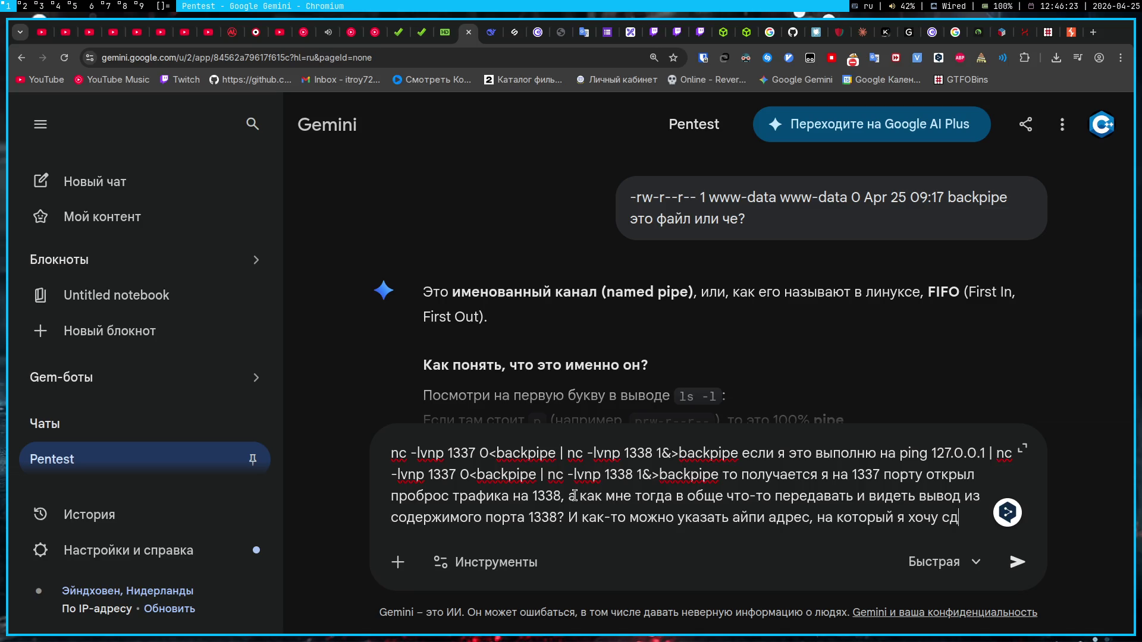
type("с")
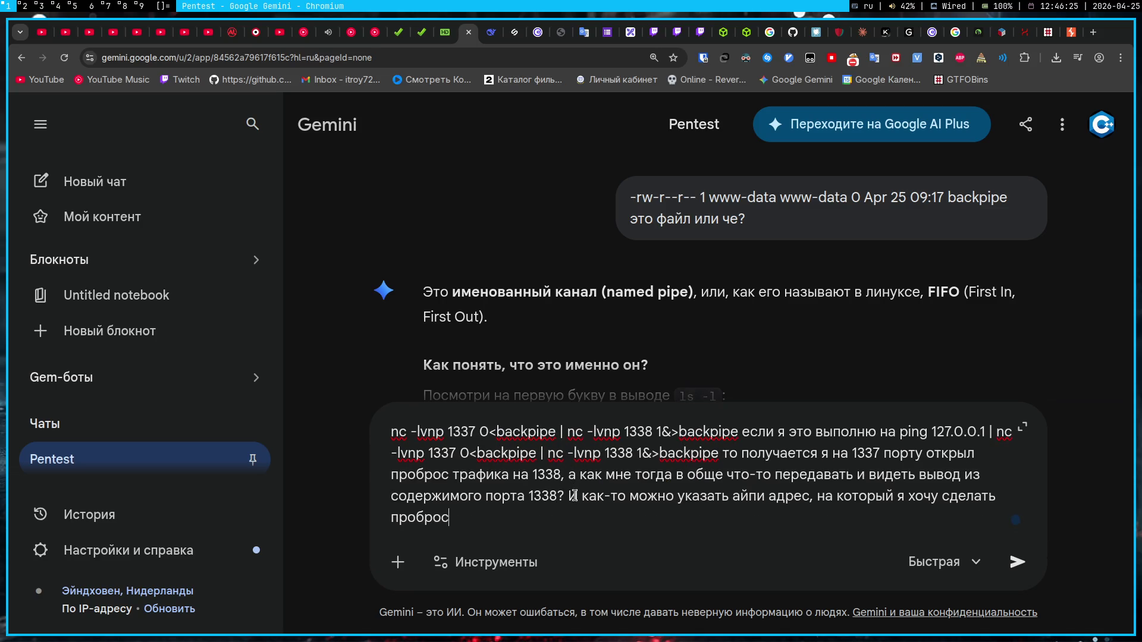
key("Return")
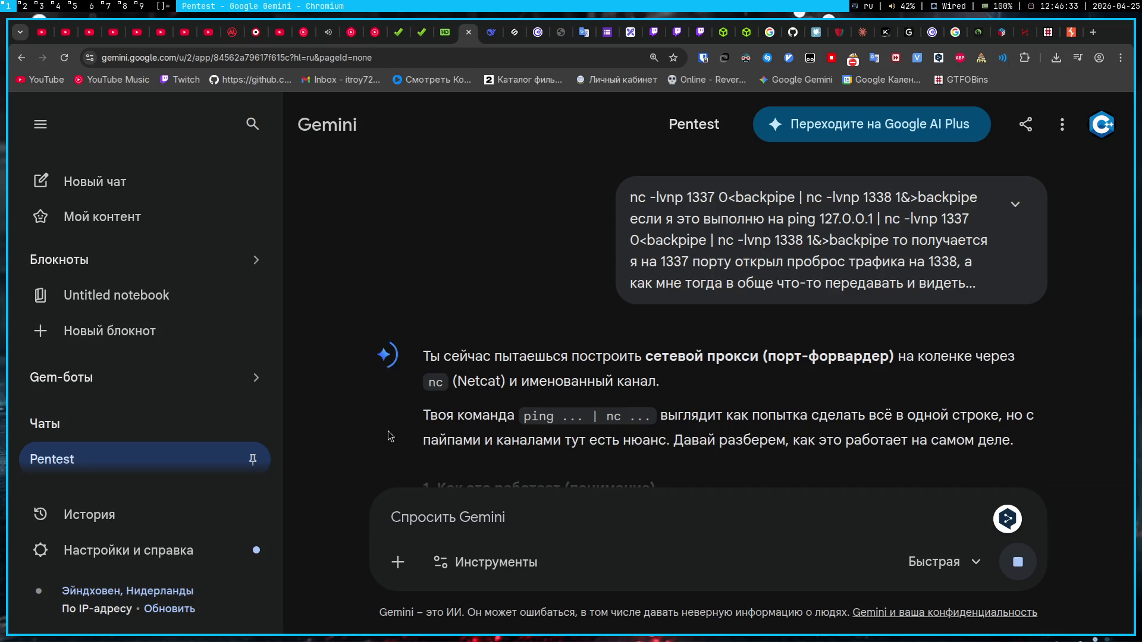
Read Gemini's relay explanation and copy its nc localhost 1337 command.
scroll(387, 436, "down", 3)
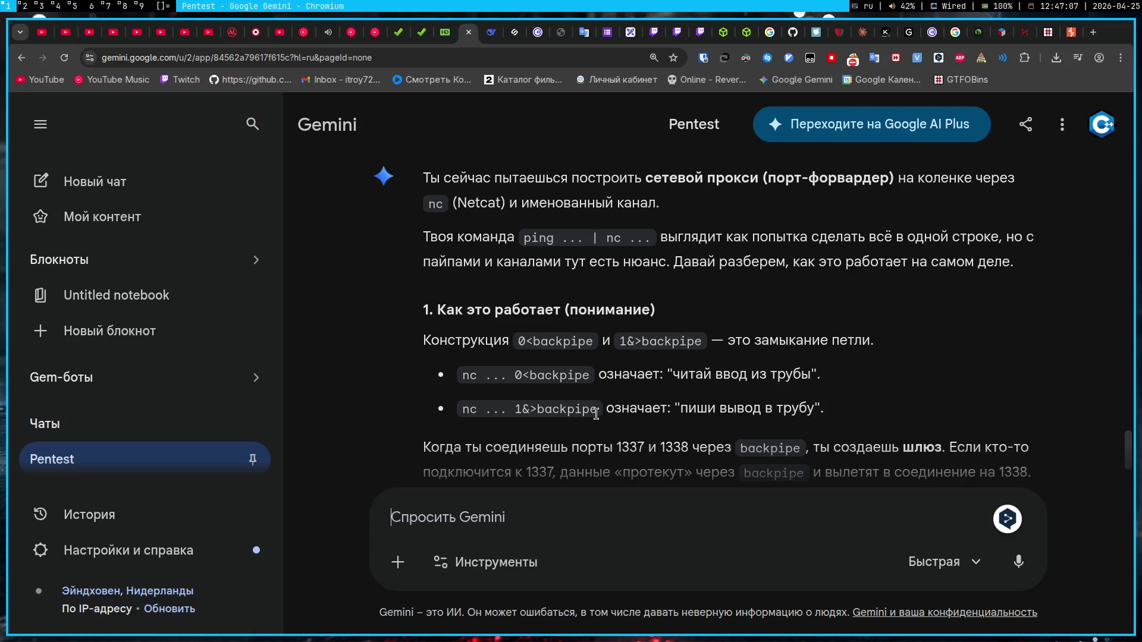
scroll(605, 409, "down", 1)
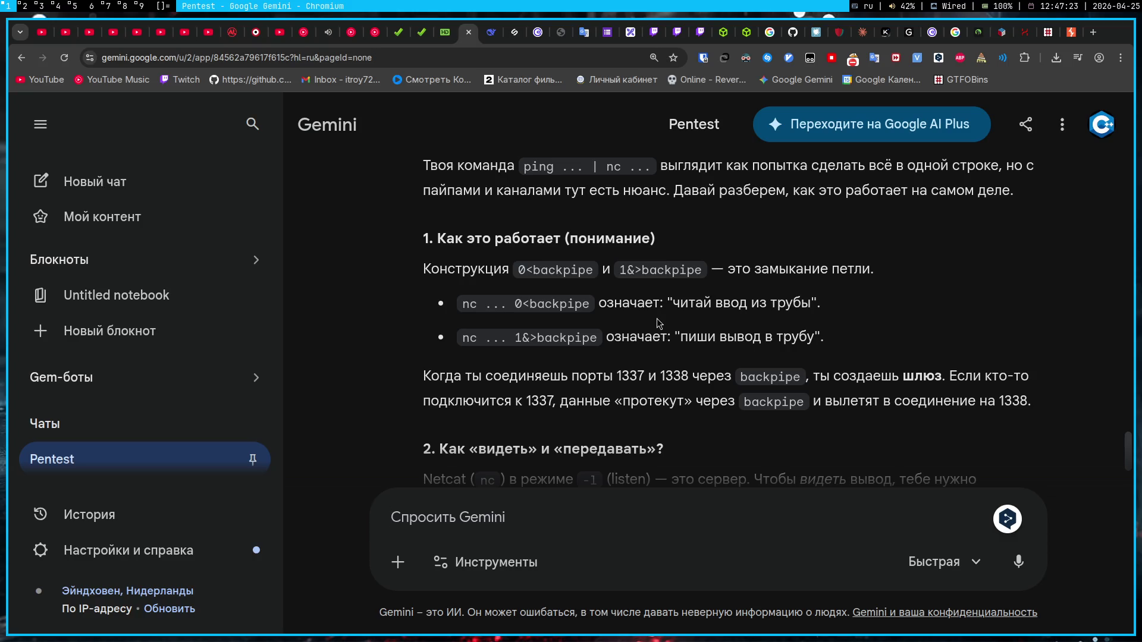
scroll(657, 318, "down", 2)
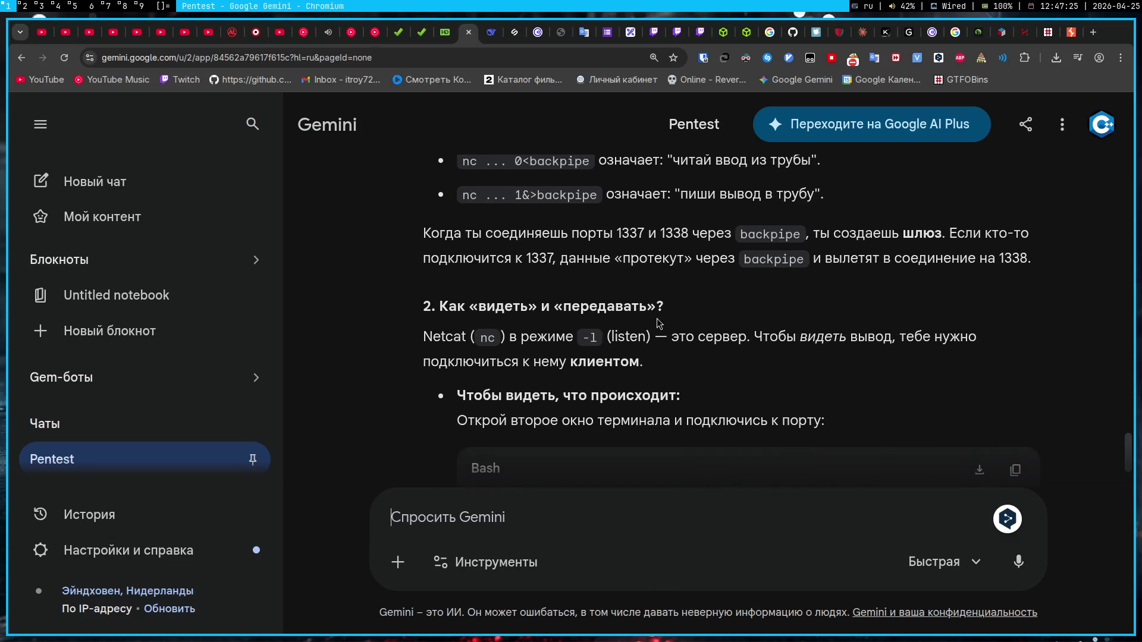
scroll(656, 318, "down", 1)
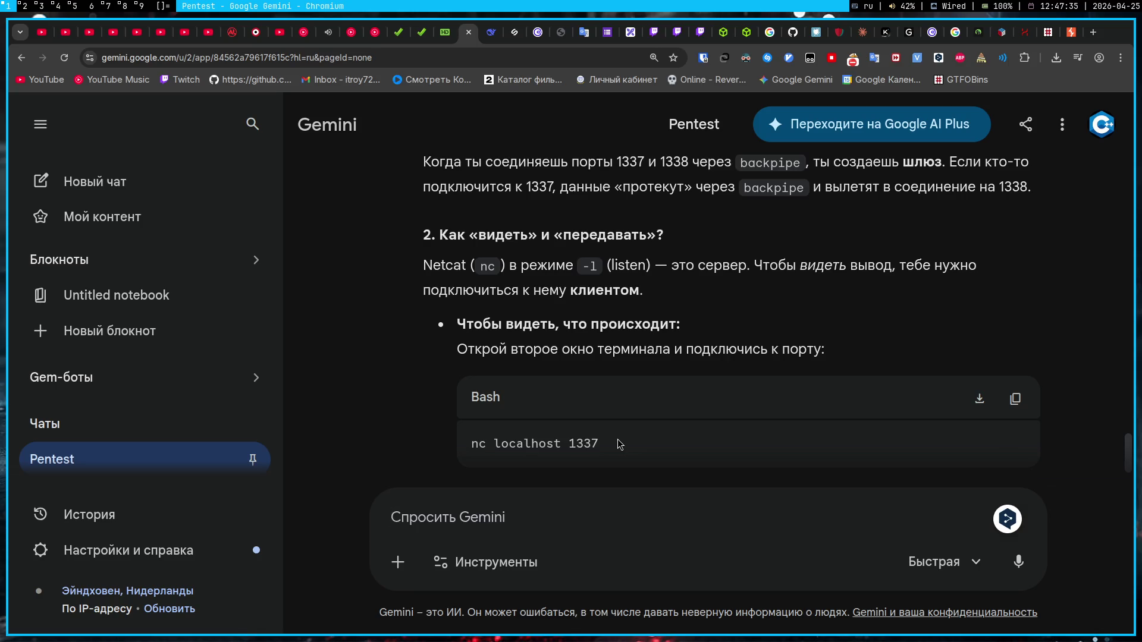
scroll(617, 443, "down", 3)
scroll(618, 443, "up", 1)
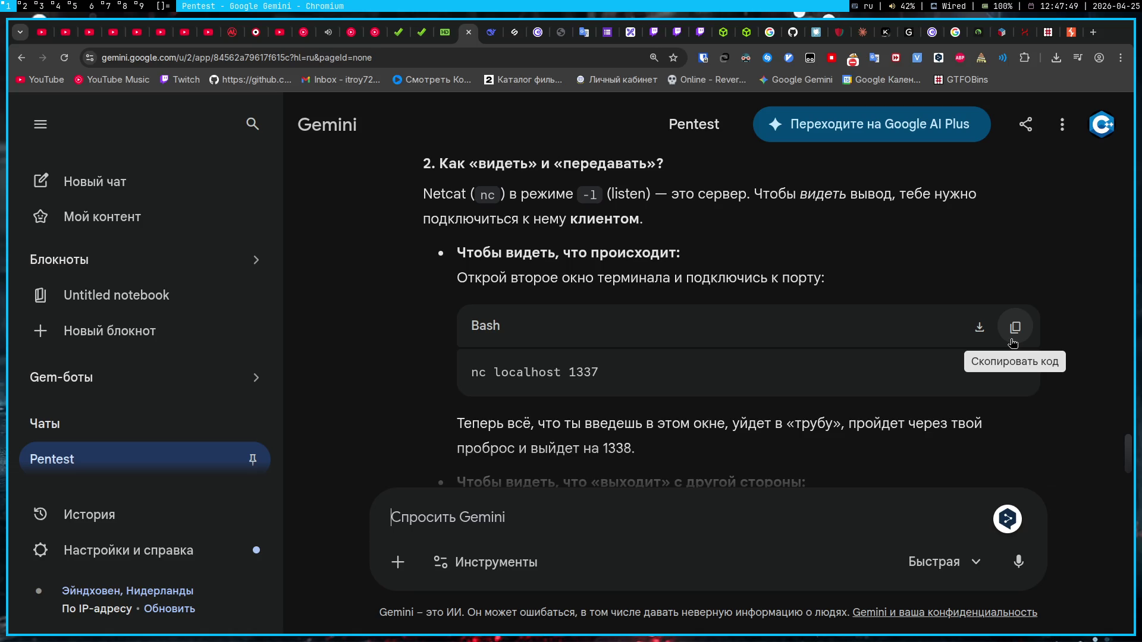
left_click(1014, 328)
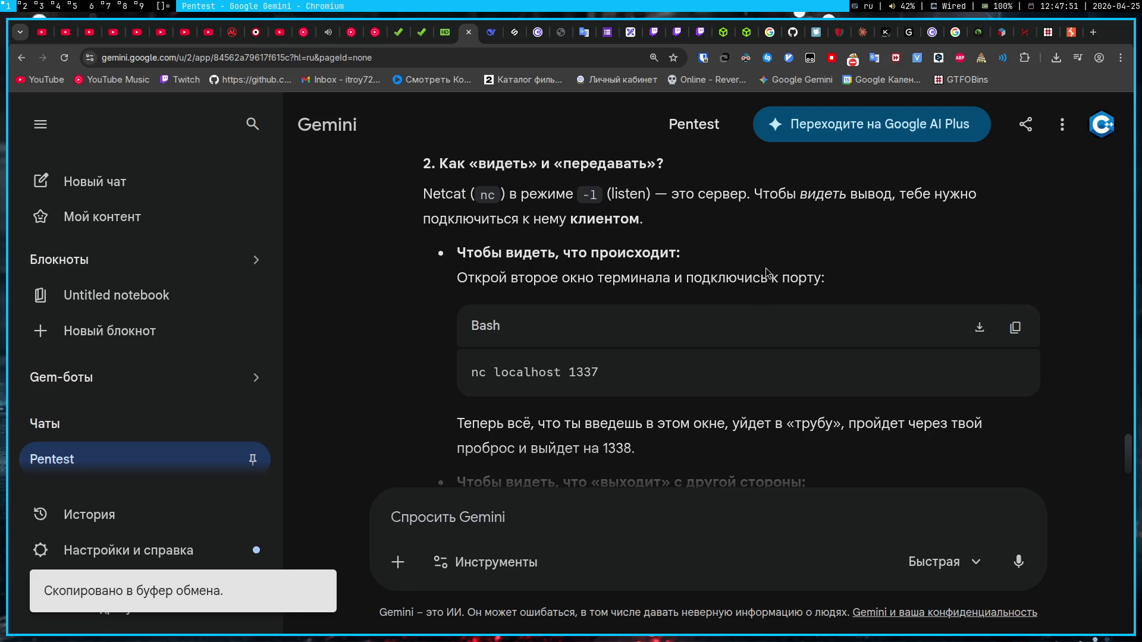
key("super+3")
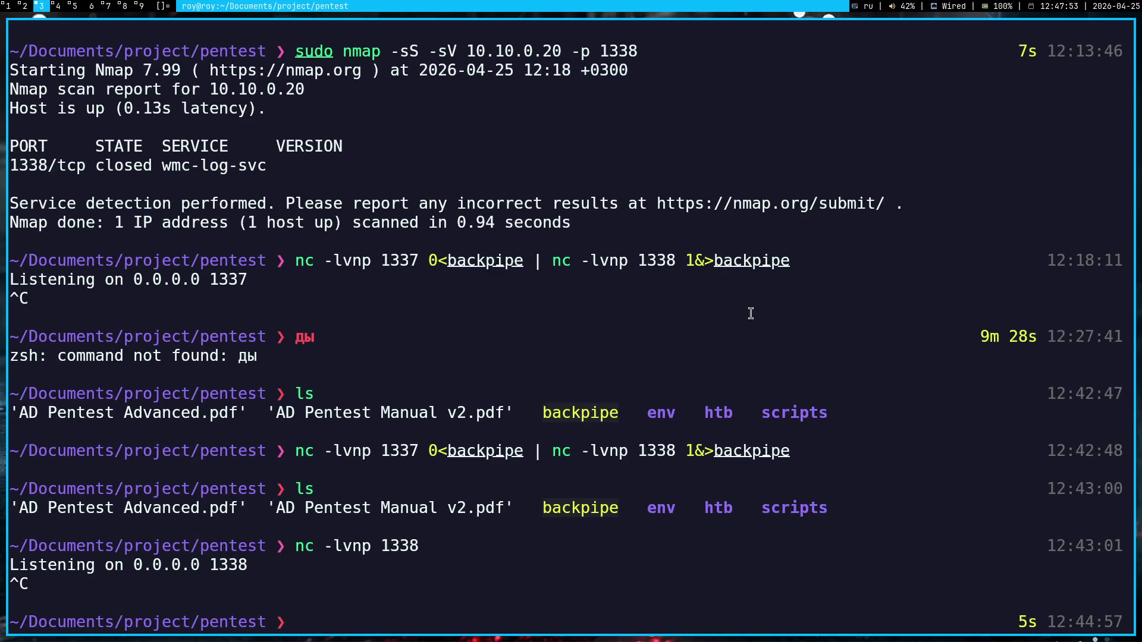
Run 'nc localhost 1337' twice in the zsh Terminal; each returns straight to a fresh prompt.
key("ctrl+shift+v")
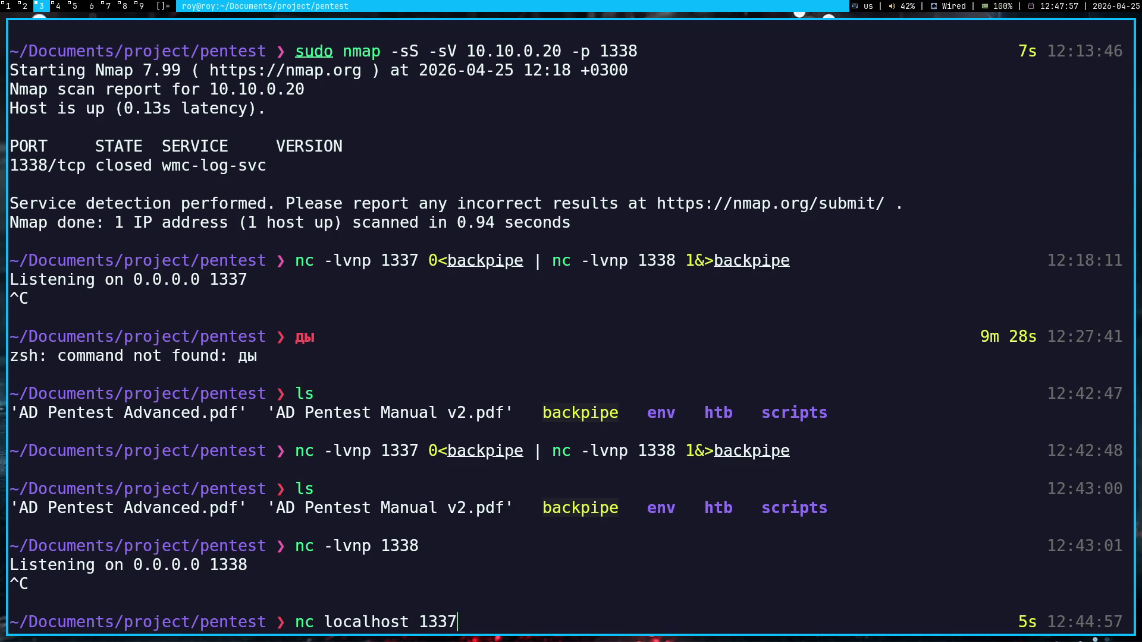
key("Return")
key("Up")
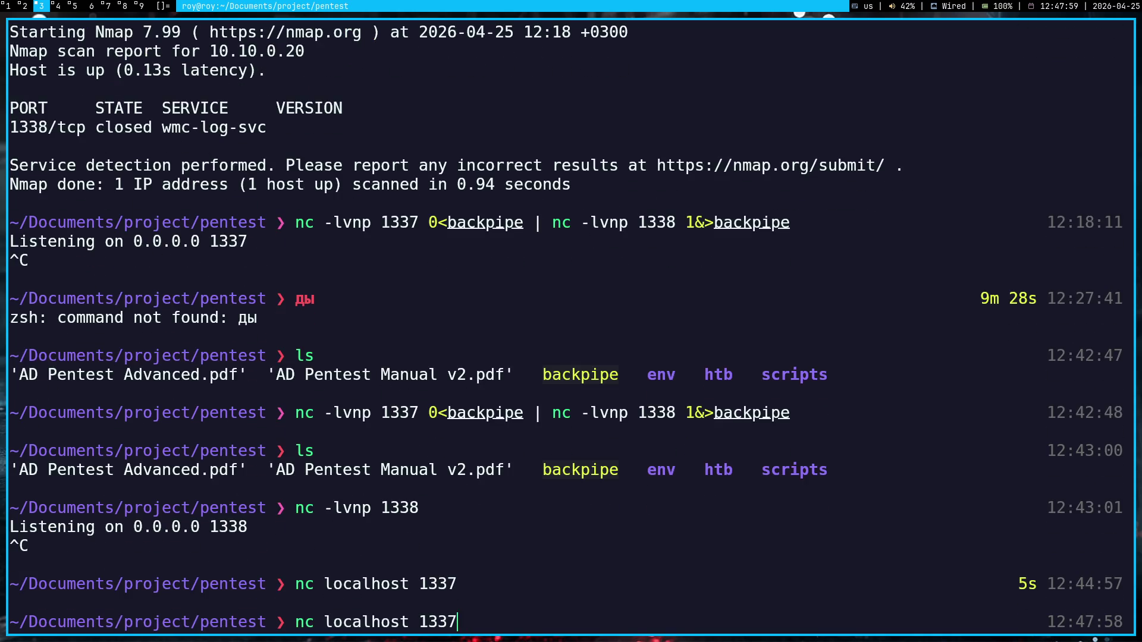
key("Return")
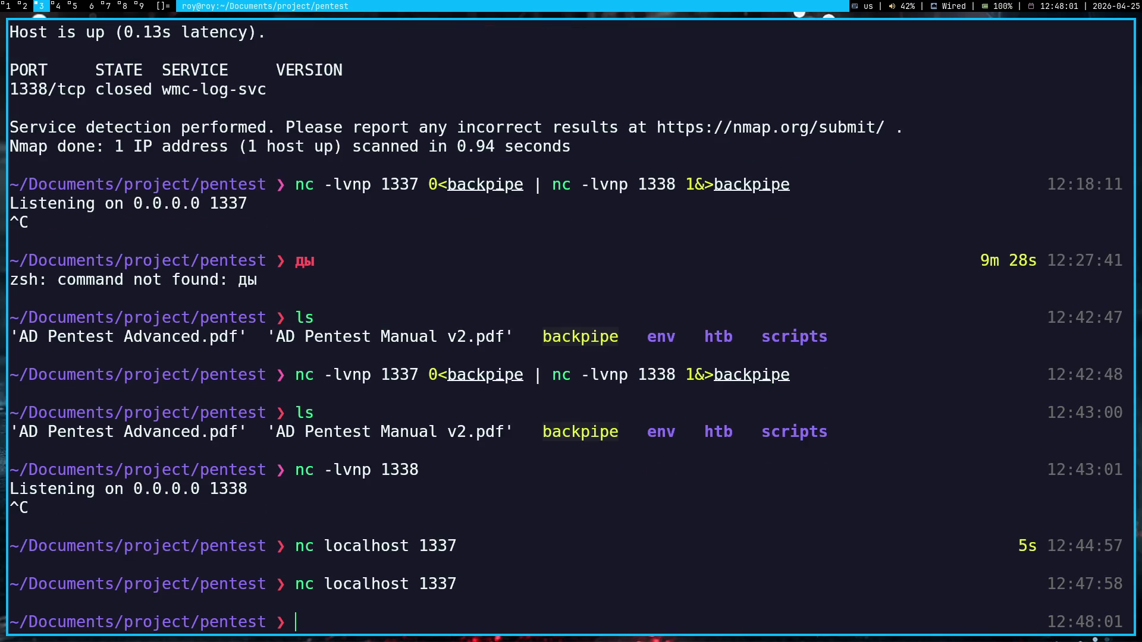
key("super+1")
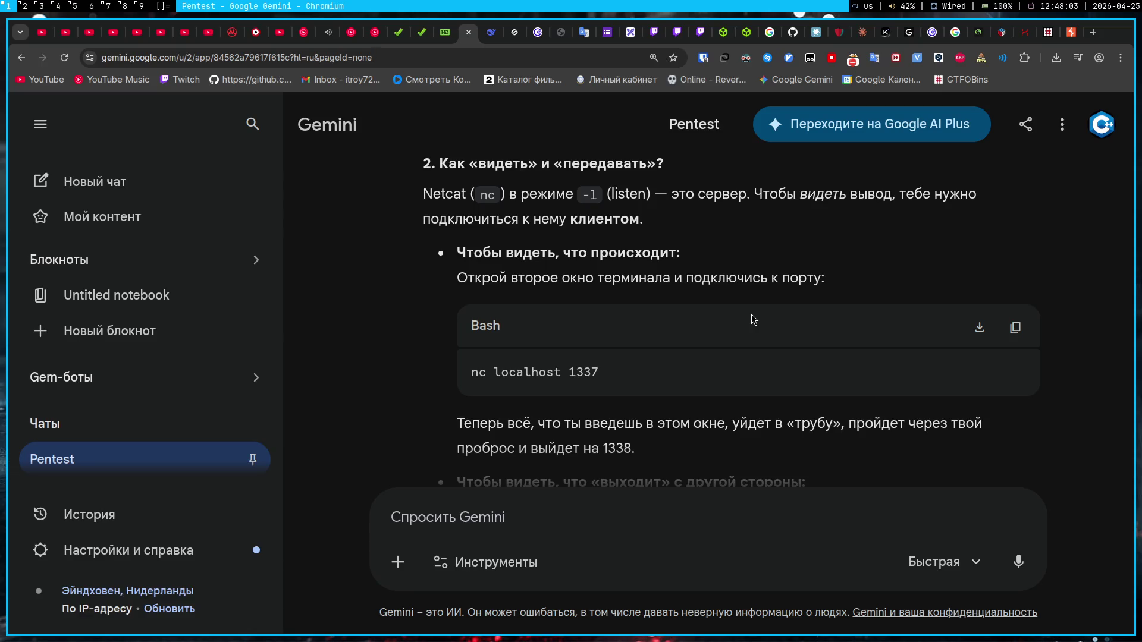
scroll(751, 318, "down", 3)
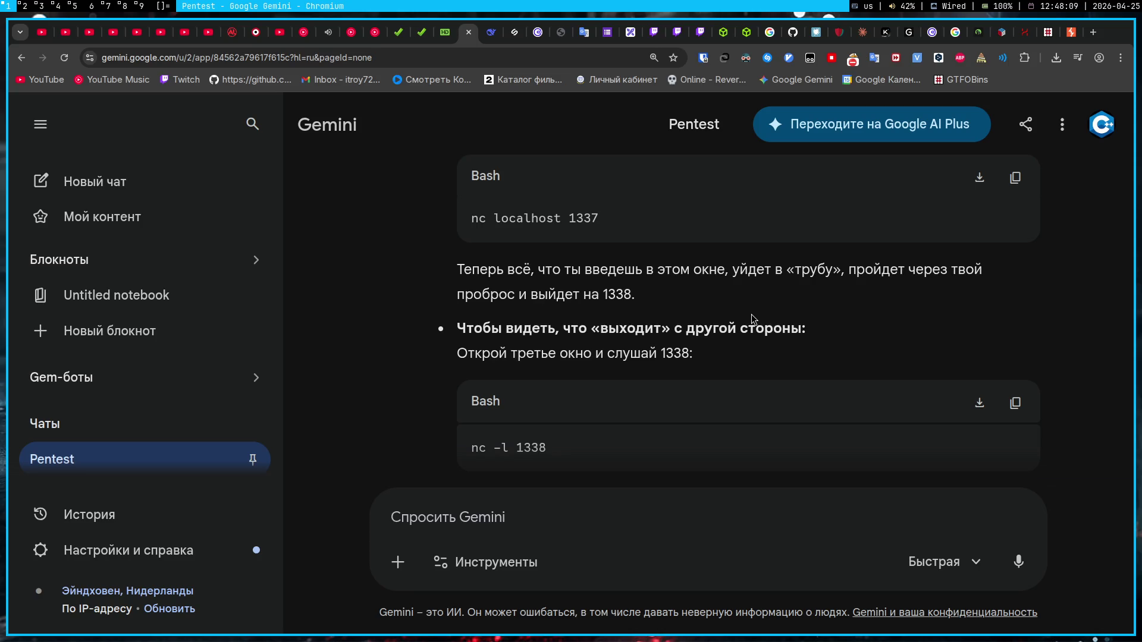
scroll(752, 314, "down", 6)
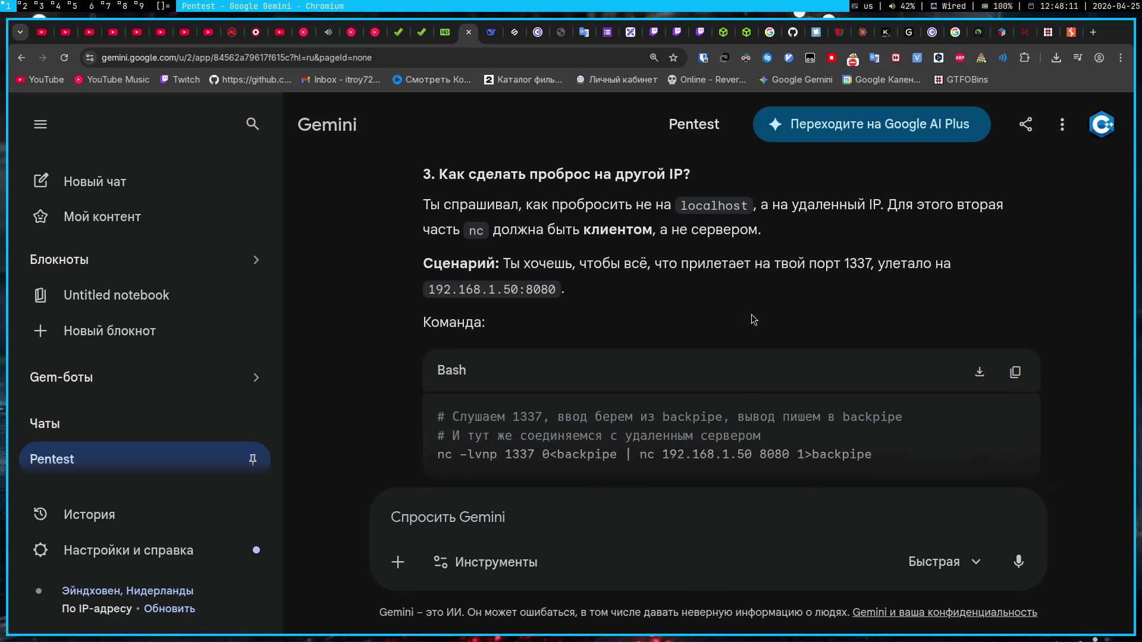
scroll(751, 314, "down", 2)
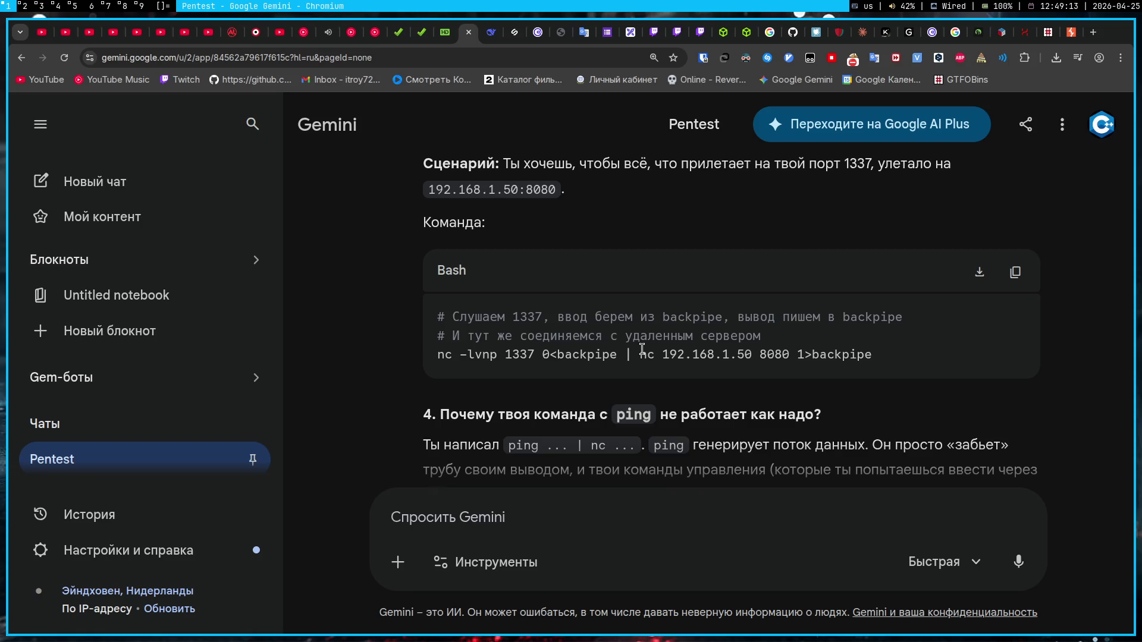
Select the IP 192.168.1.50 in Gemini's nc example, then go to the terminal workspace.
left_click_drag(663, 355, 751, 356)
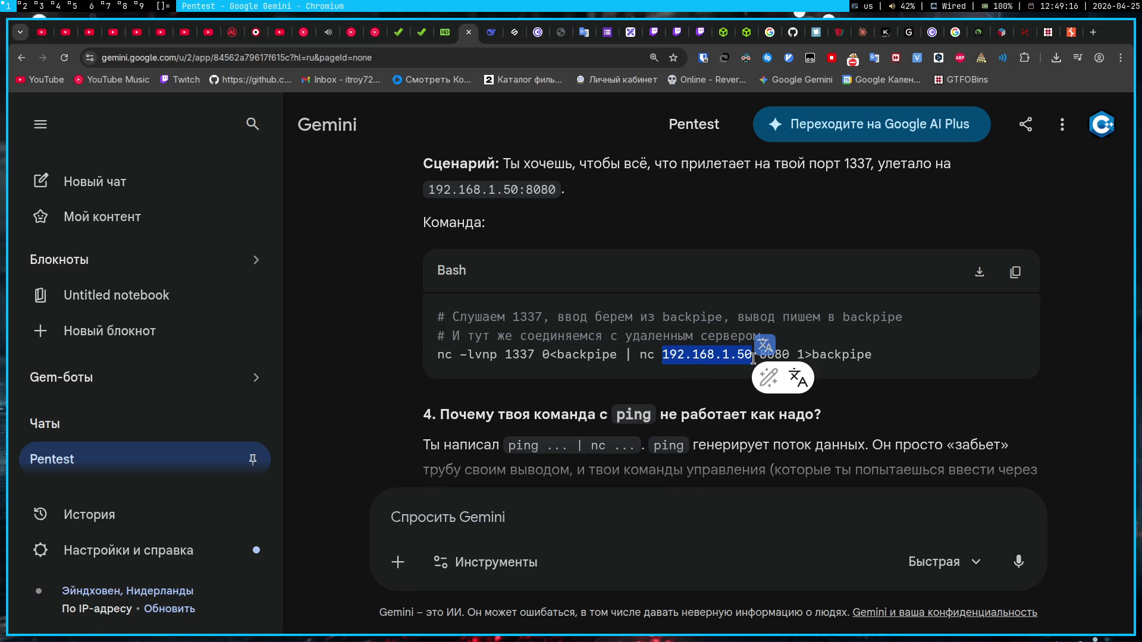
left_click(640, 405)
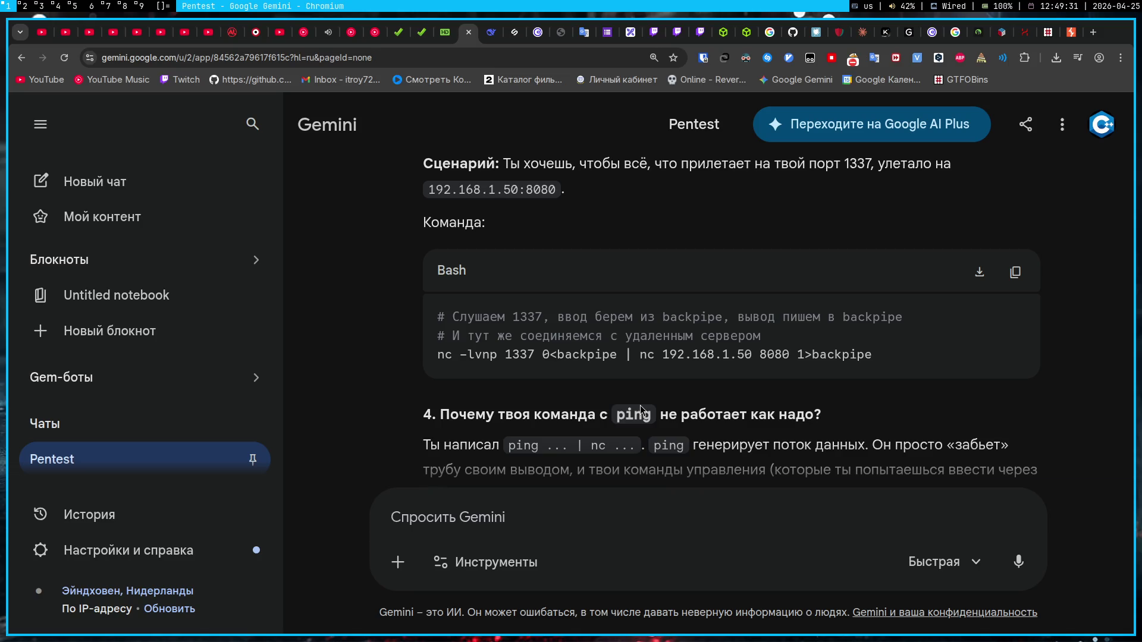
key("super+3")
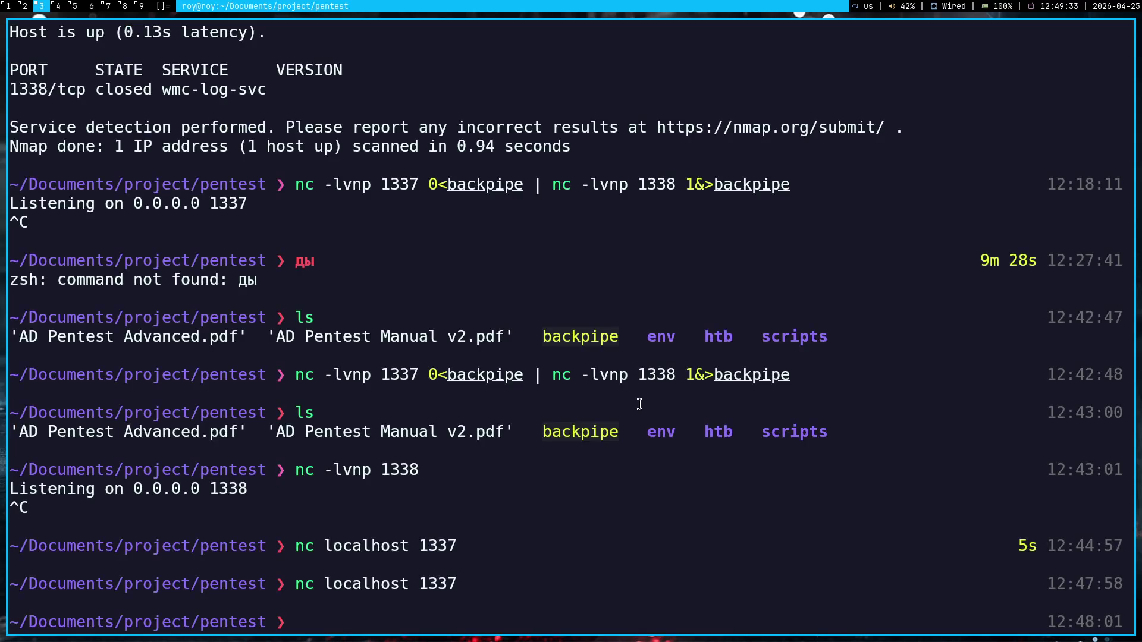
Load the Pinger page on port 1338, then go back to the page on port 1337.
key("super+4")
key("super+5")
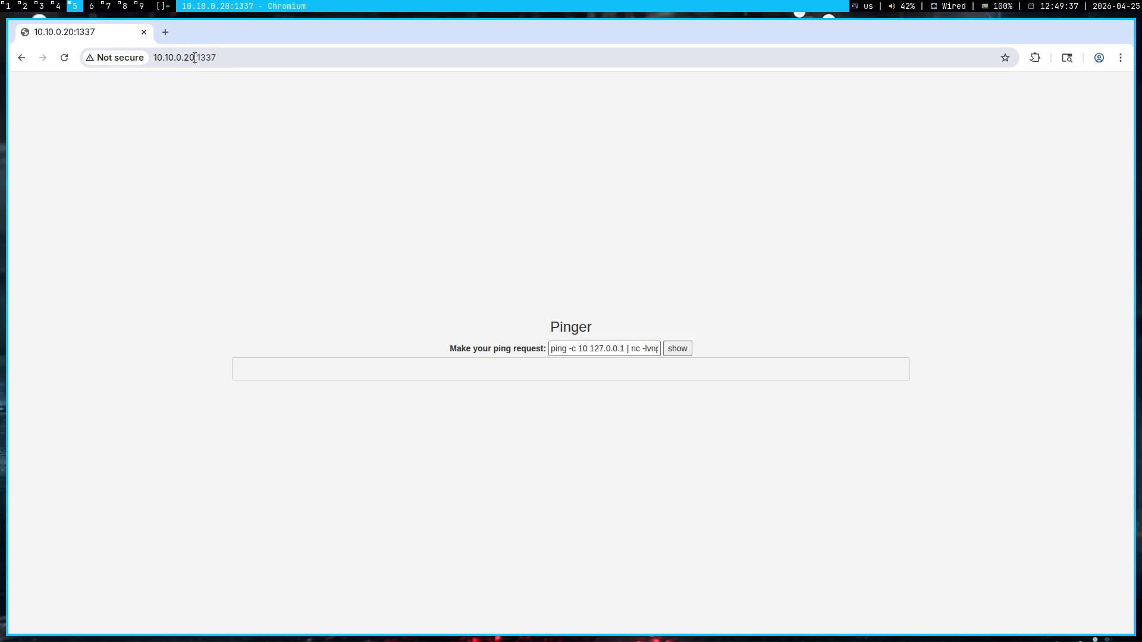
left_click(215, 56)
left_click_drag(215, 56, 211, 57)
type("8")
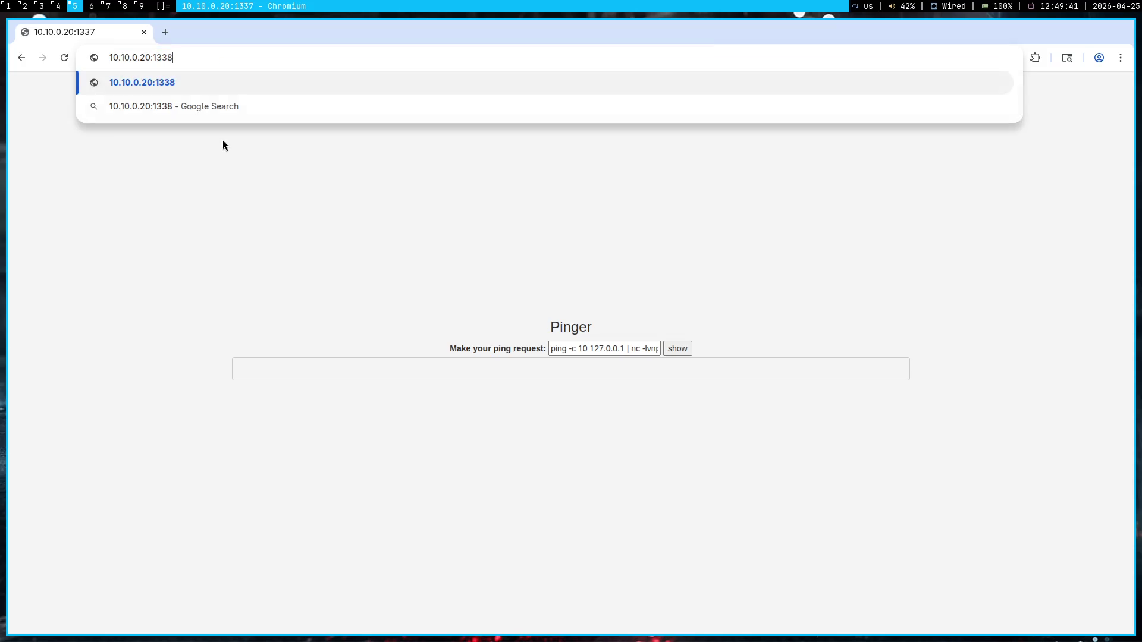
key("Return")
left_click(20, 58)
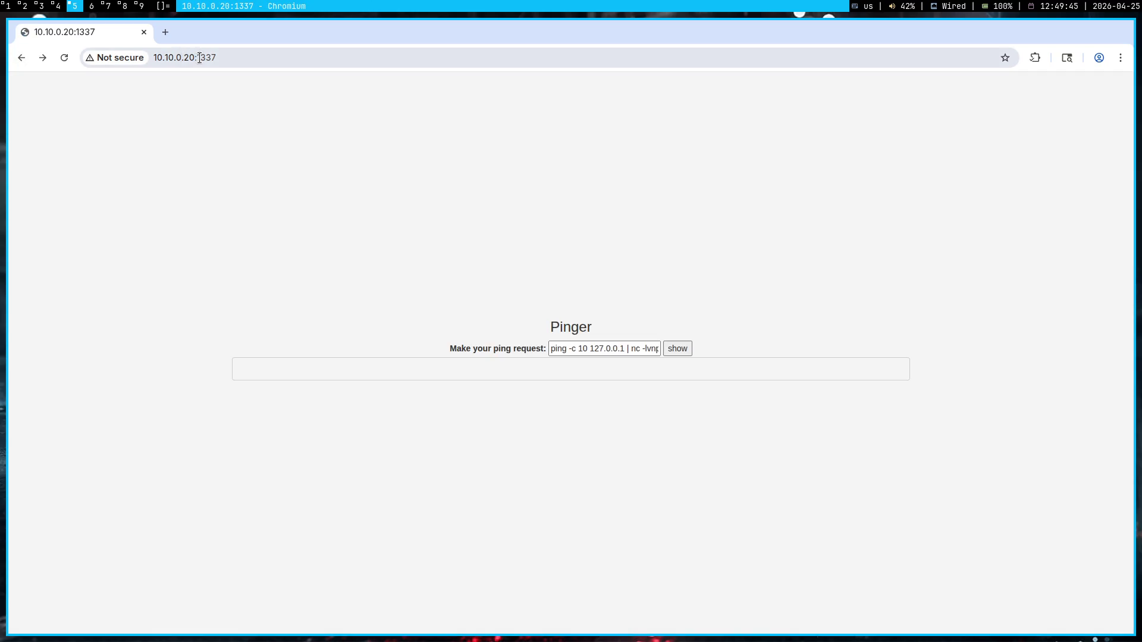
left_click_drag(225, 58, 209, 58)
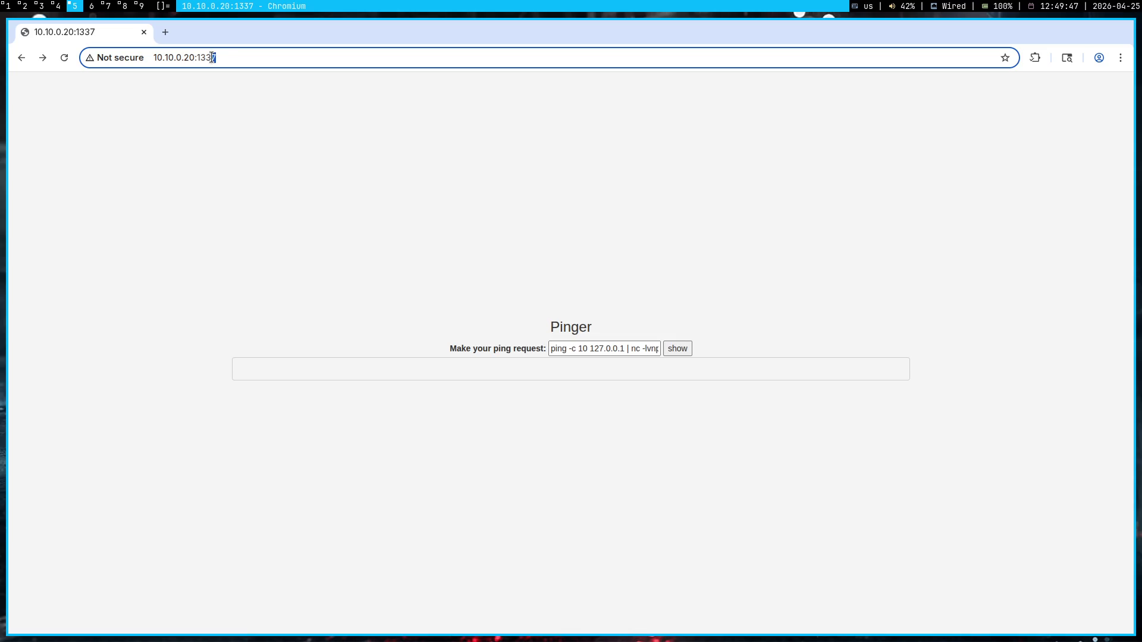
left_click(289, 155)
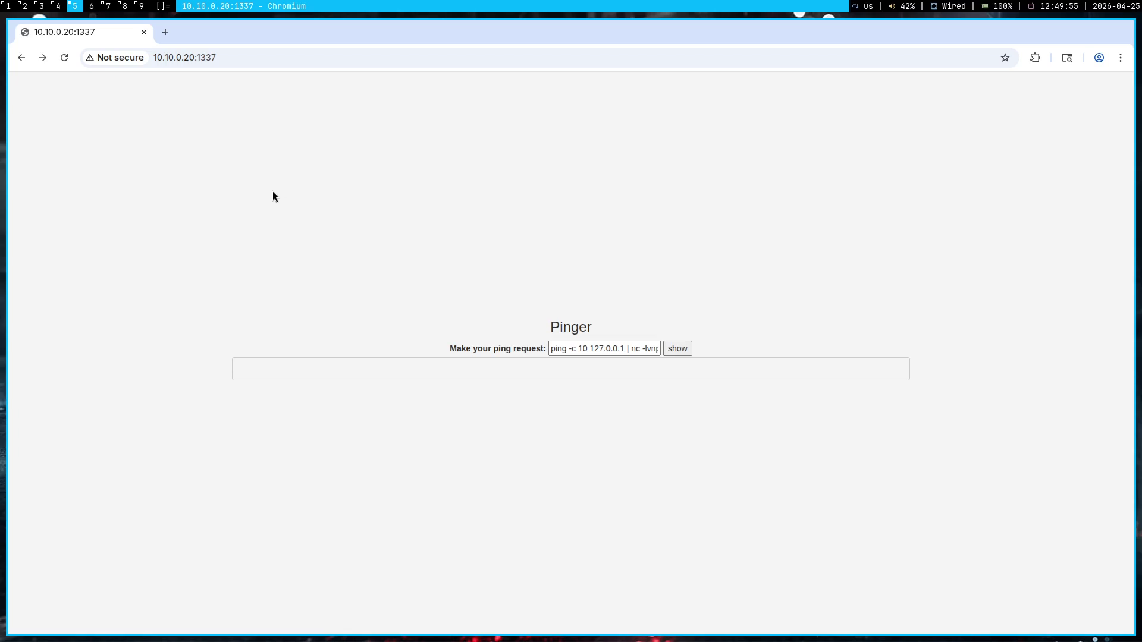
Start a Gemini message in Russian: 'я запутался с айпишниками'.
left_click(198, 66)
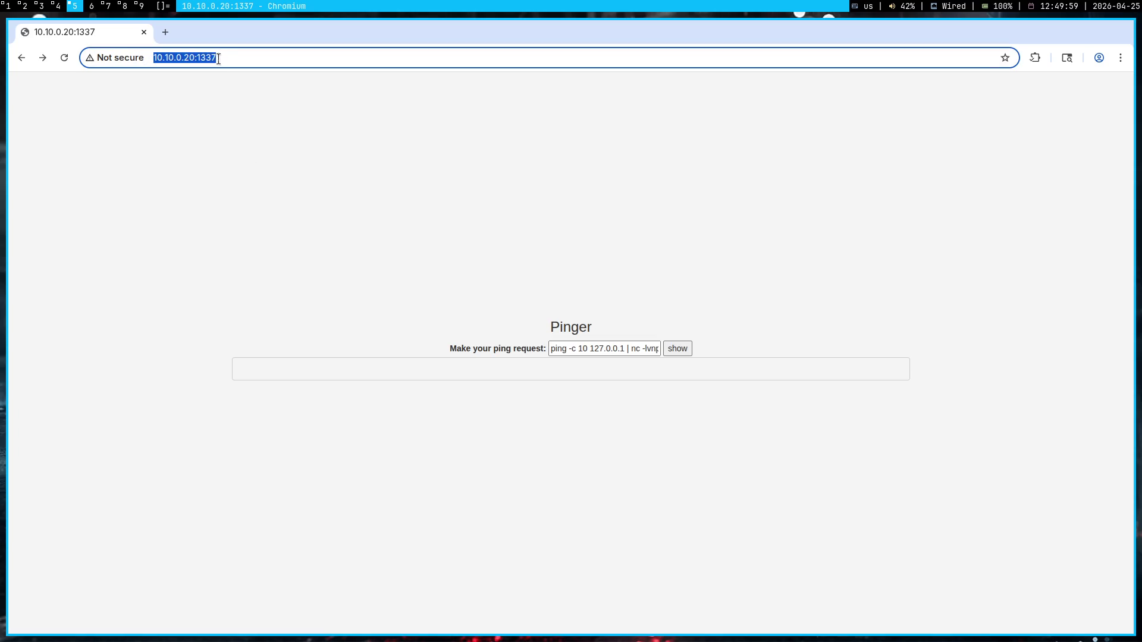
key("super+1")
left_click(474, 533)
key("alt+shift")
type("я ")
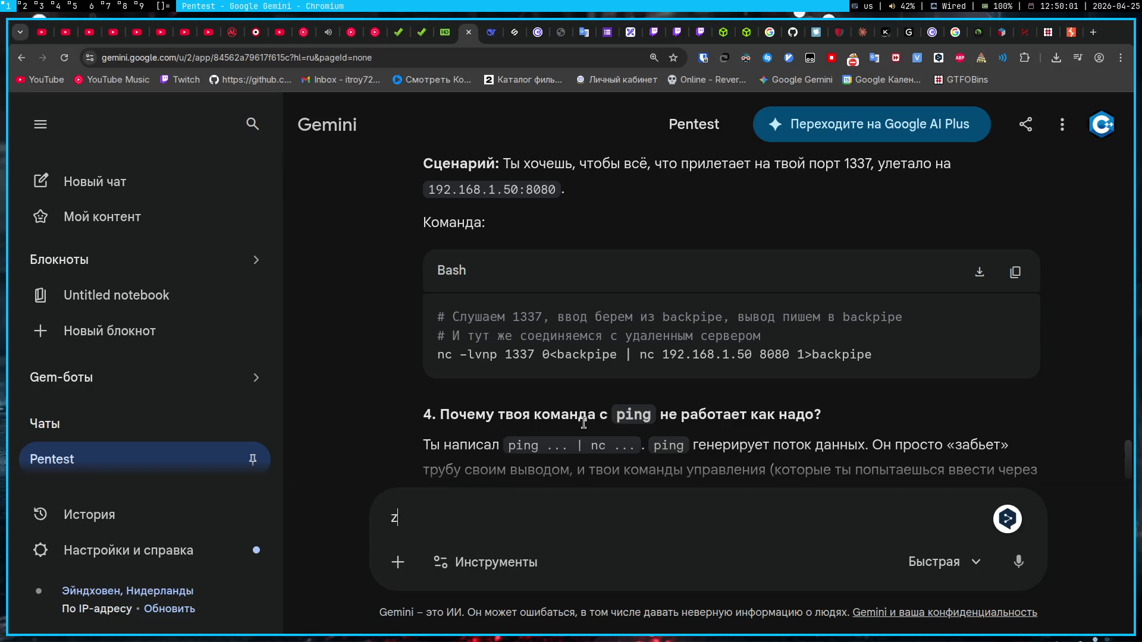
type("запутался с ай")
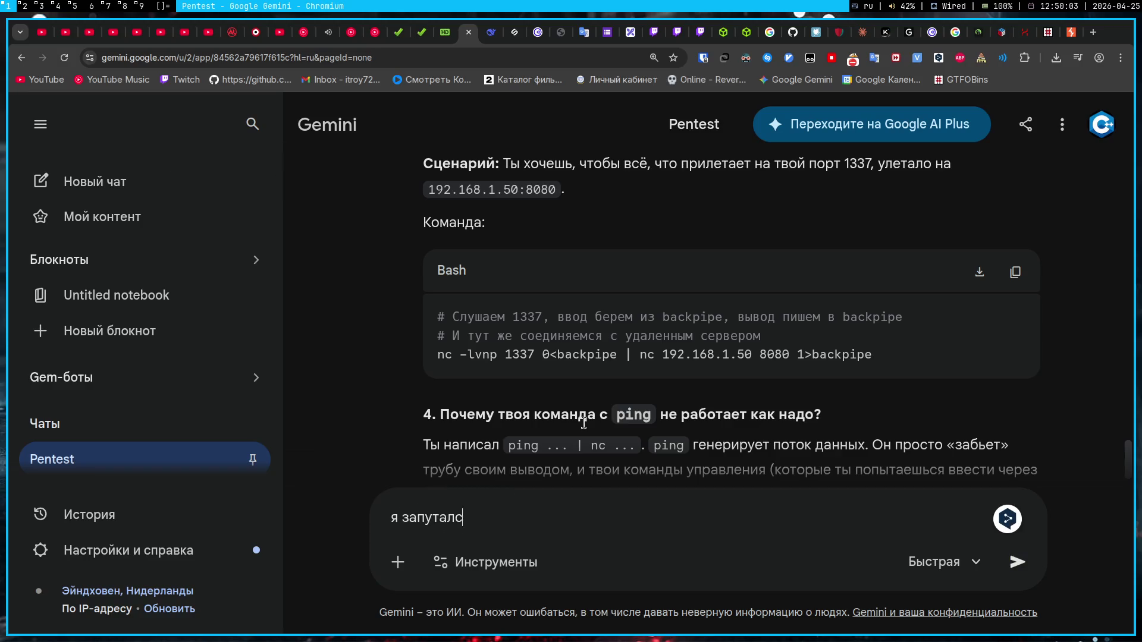
type("пишниками")
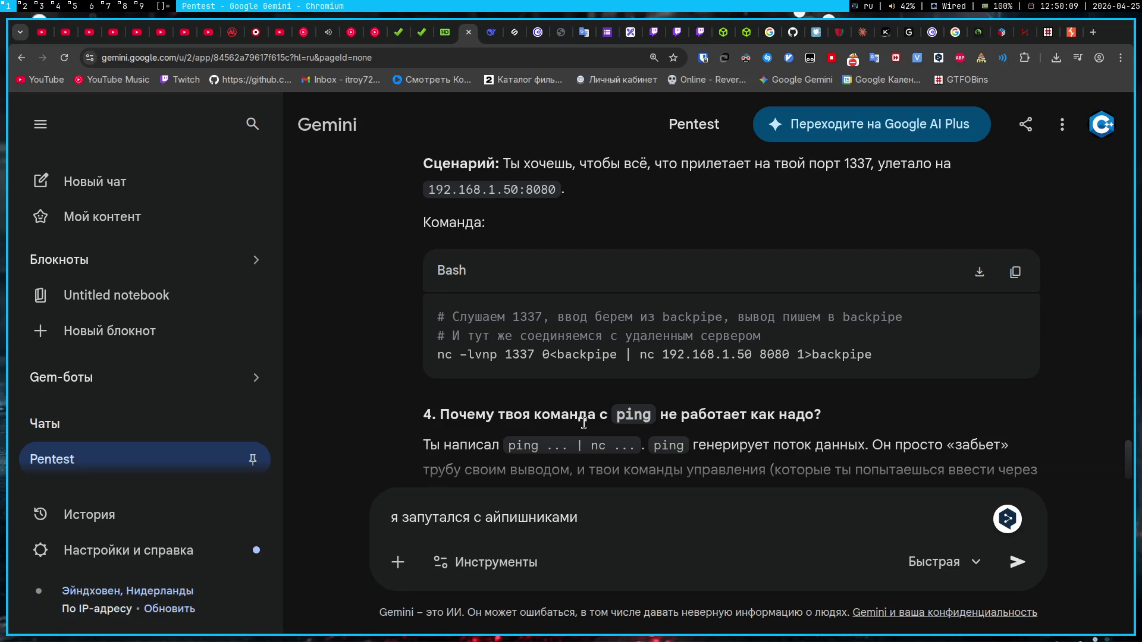
Go to the CyberED 'Network pivoting' task page, leaving the Gemini draft unsent.
left_click(534, 35)
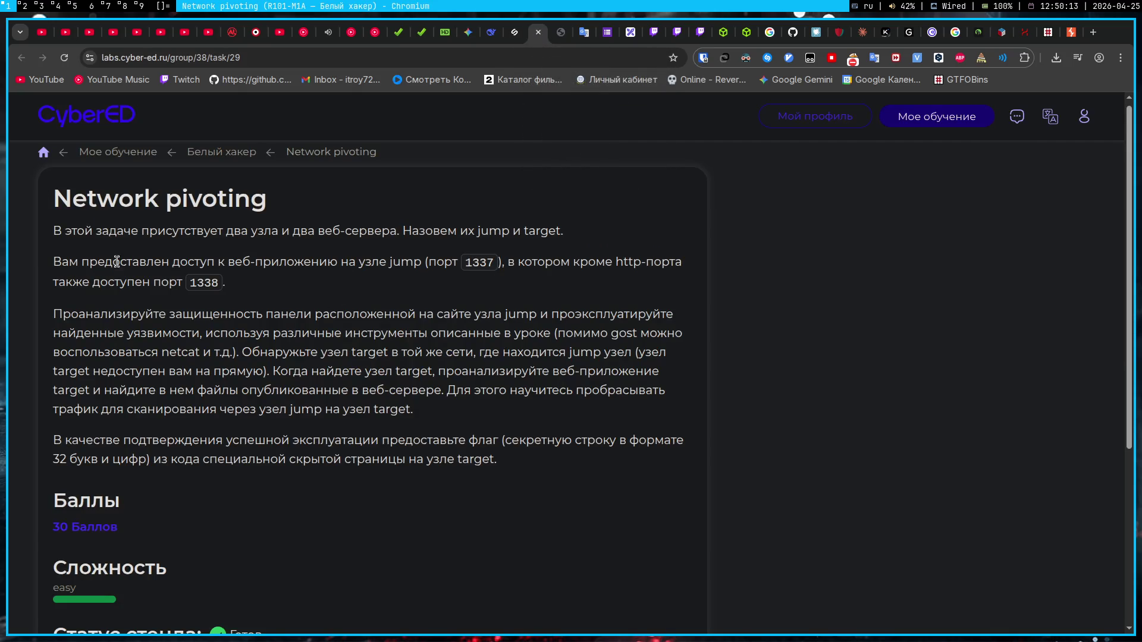
left_click_drag(114, 281, 215, 285)
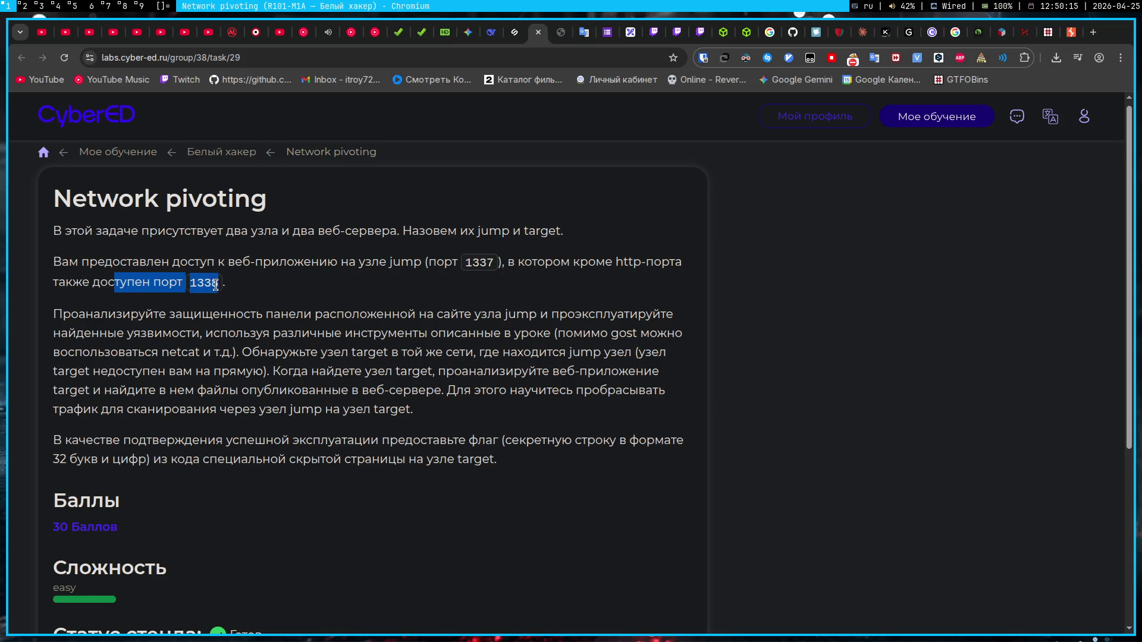
left_click(300, 289)
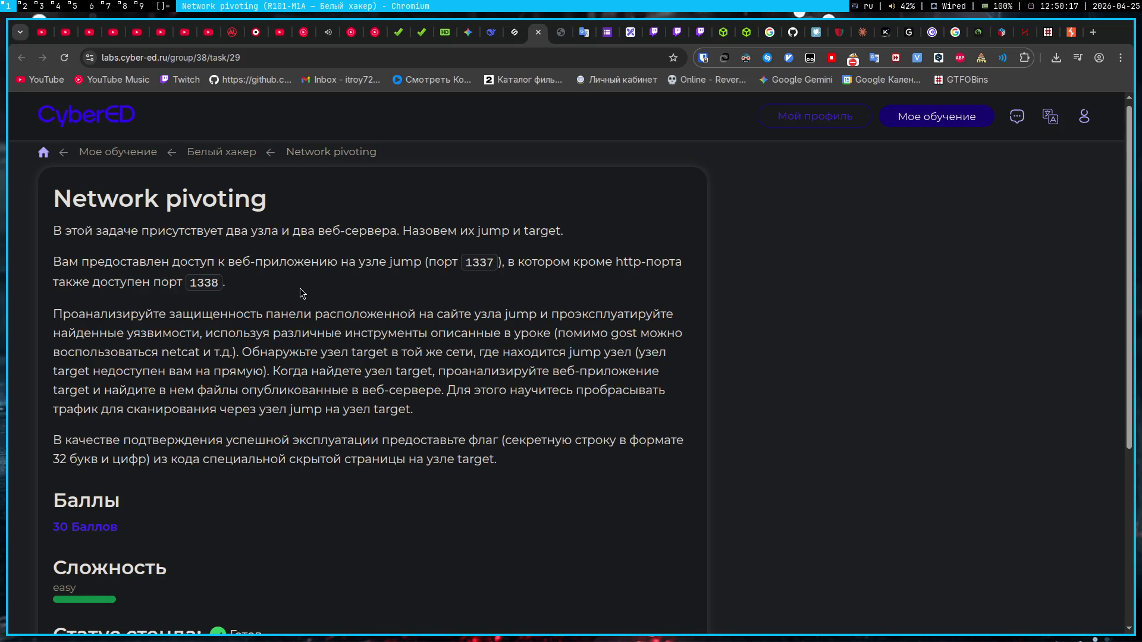
key("super+2")
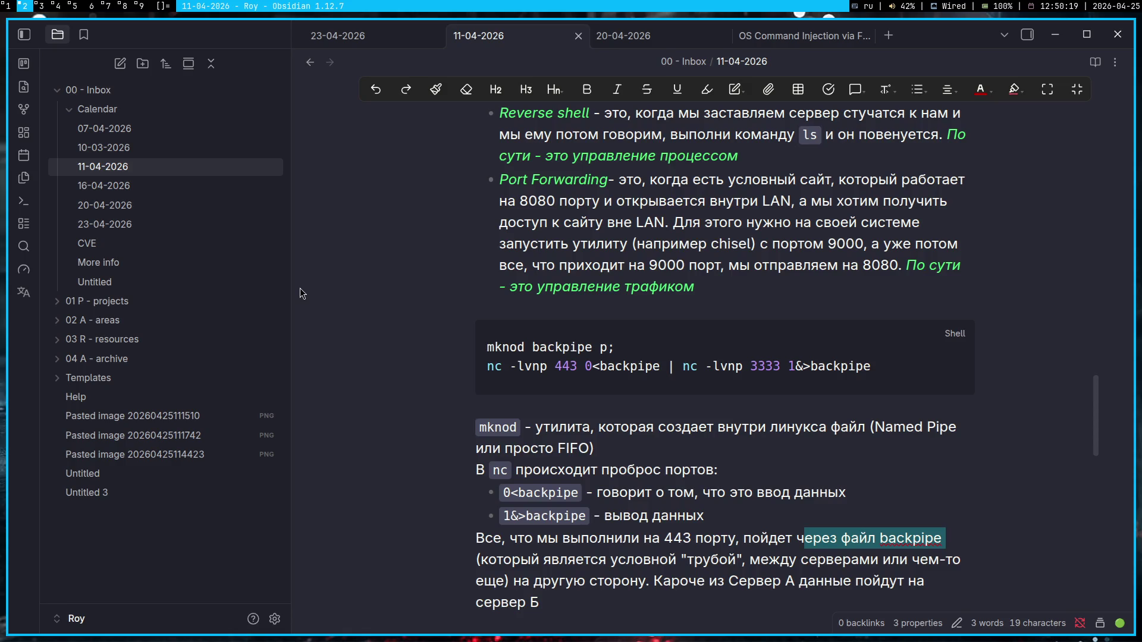
key("super+3")
scroll(299, 287, "up", 8)
scroll(299, 288, "down", 4)
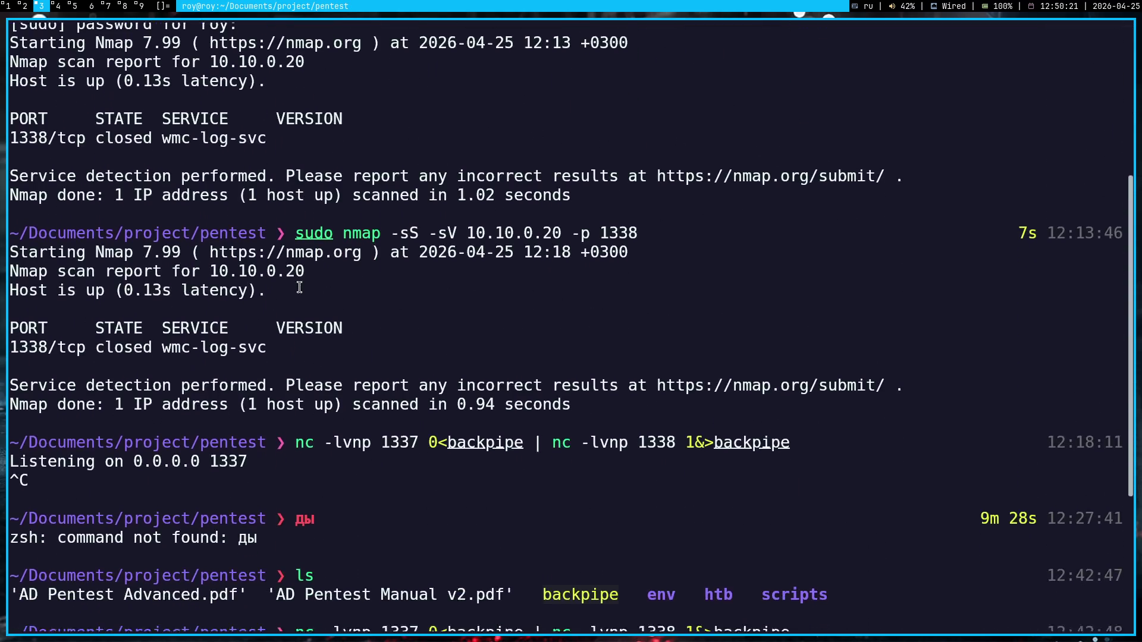
triple_click(125, 123)
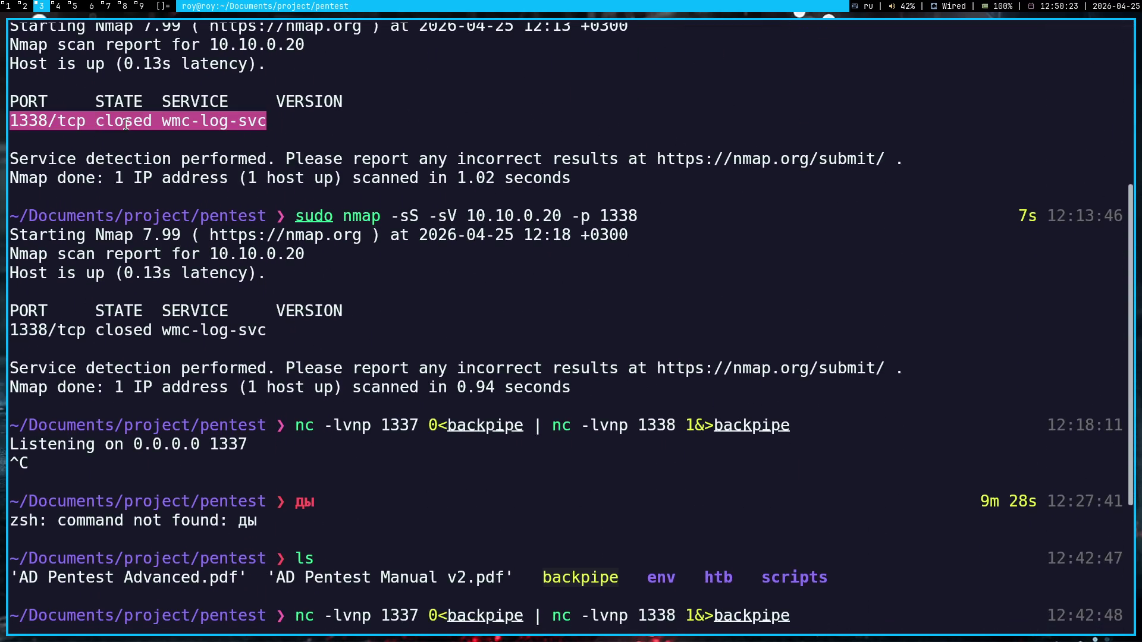
key("super+1")
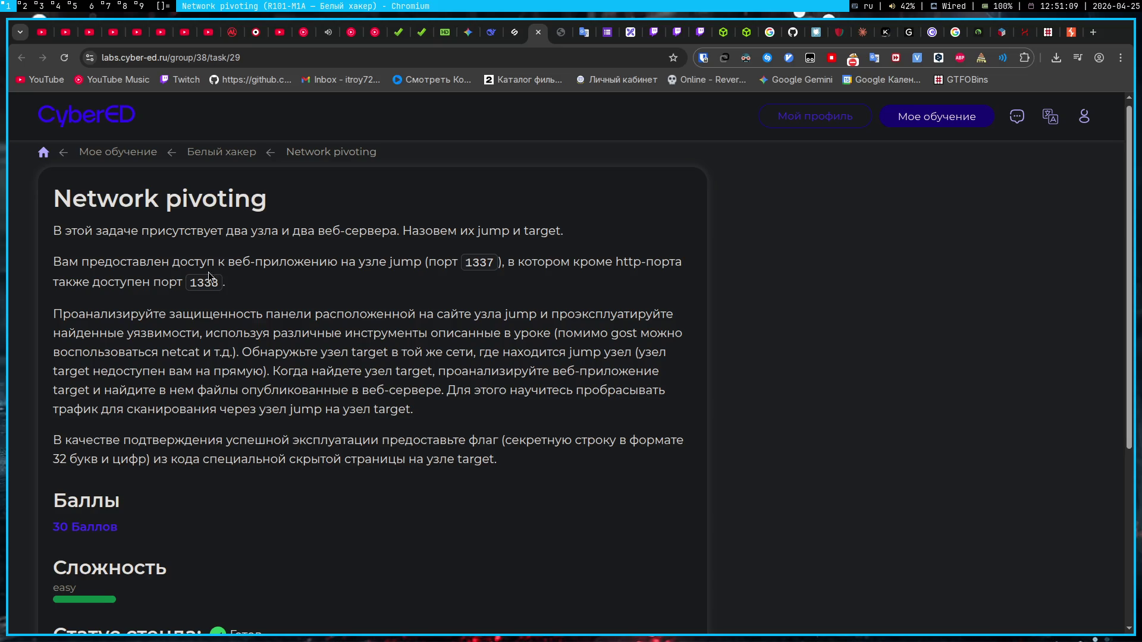
In Repeater, replace the injected nc backpipe payload on line 15 with 'ls'.
left_click(74, 6)
left_click(59, 6)
scroll(648, 427, "down", 15)
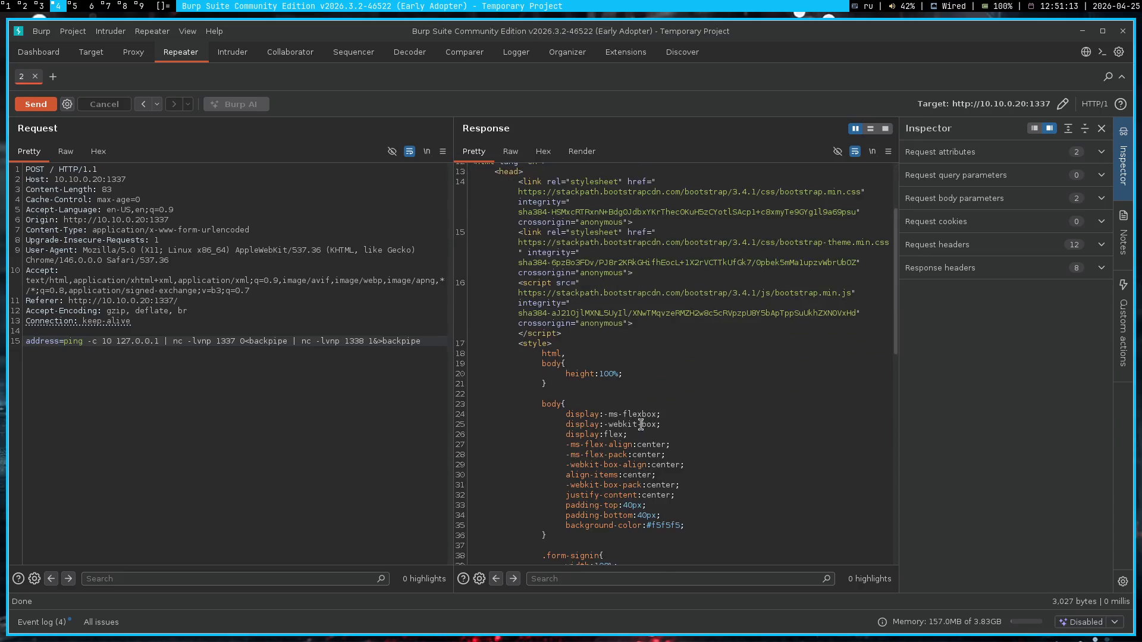
scroll(618, 454, "down", 2)
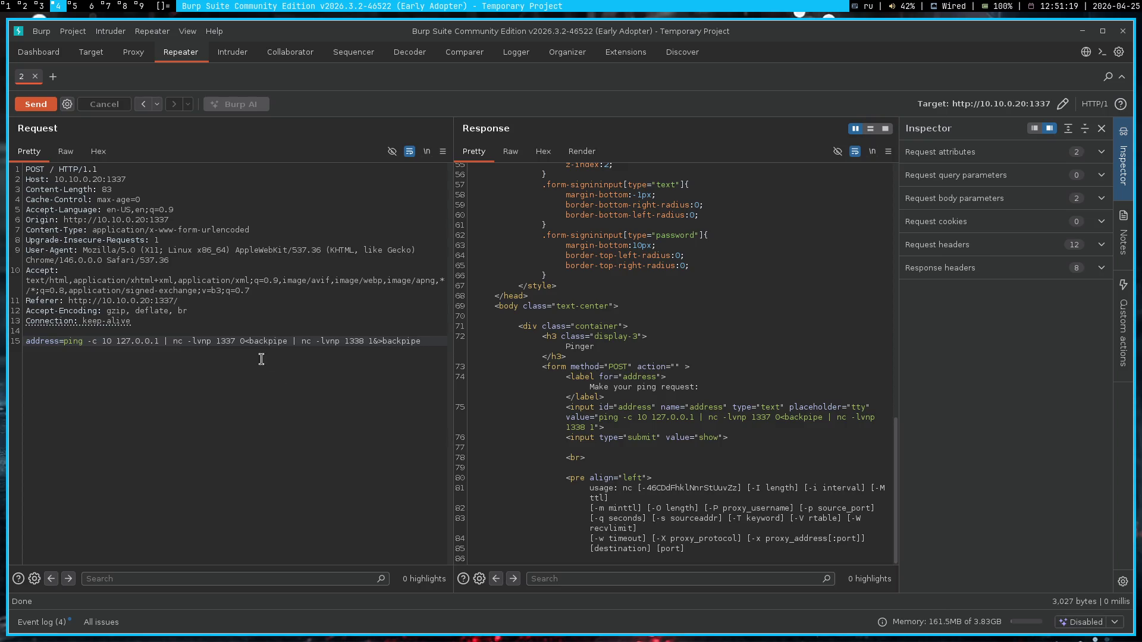
double_click(266, 341)
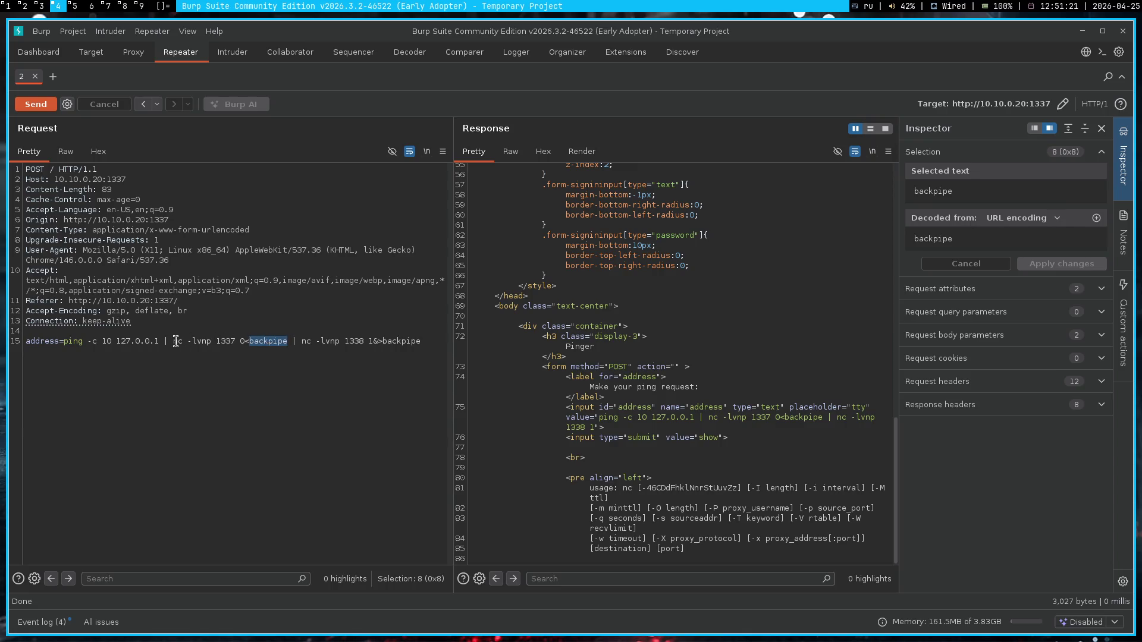
left_click_drag(172, 341, 476, 349)
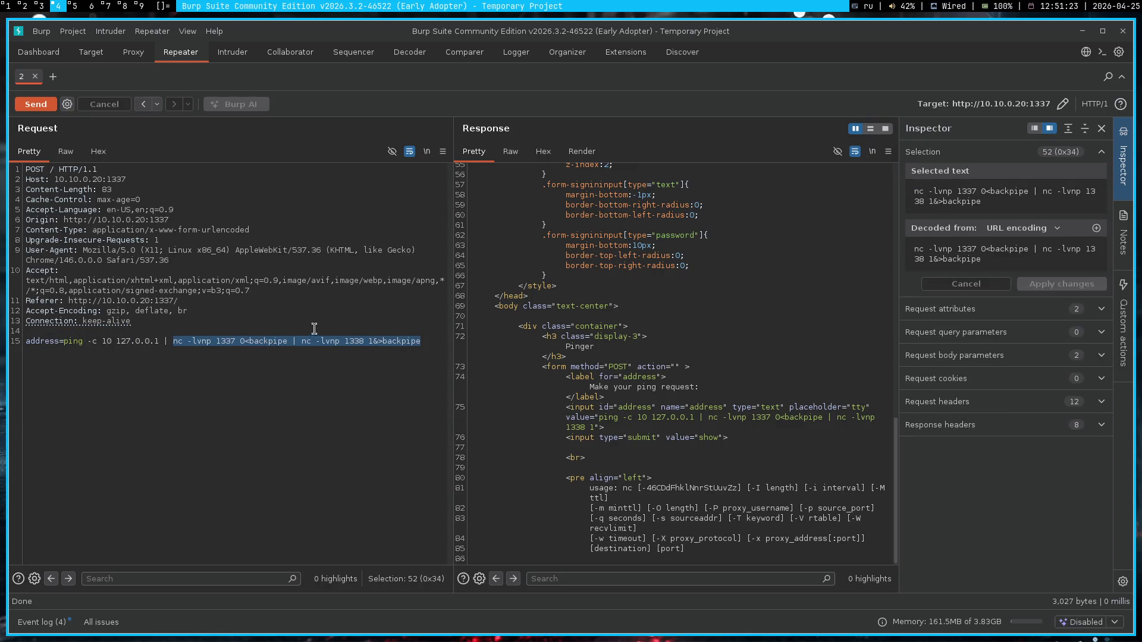
type("ды")
key("BackSpace")
key("BackSpace")
key("alt+shift")
type("ls")
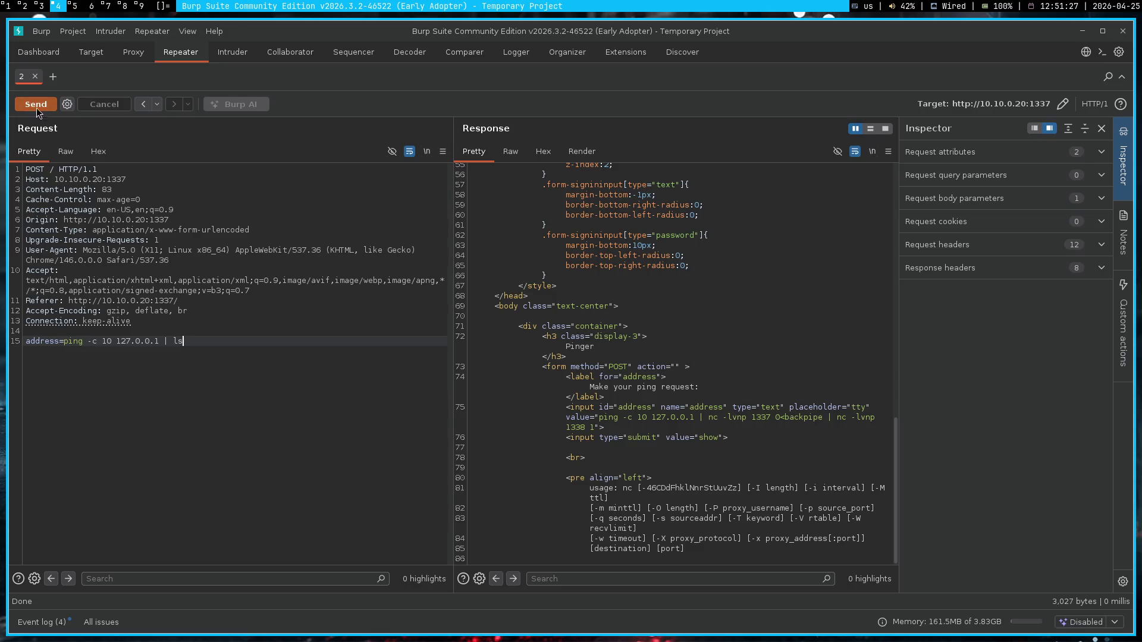
Send the '| ls' request and check the response listing backpipe, footer.inc.php, header.inc.php, index.php.
left_click(37, 106)
scroll(809, 374, "down", 10)
scroll(759, 405, "down", 3)
left_click_drag(589, 428, 628, 428)
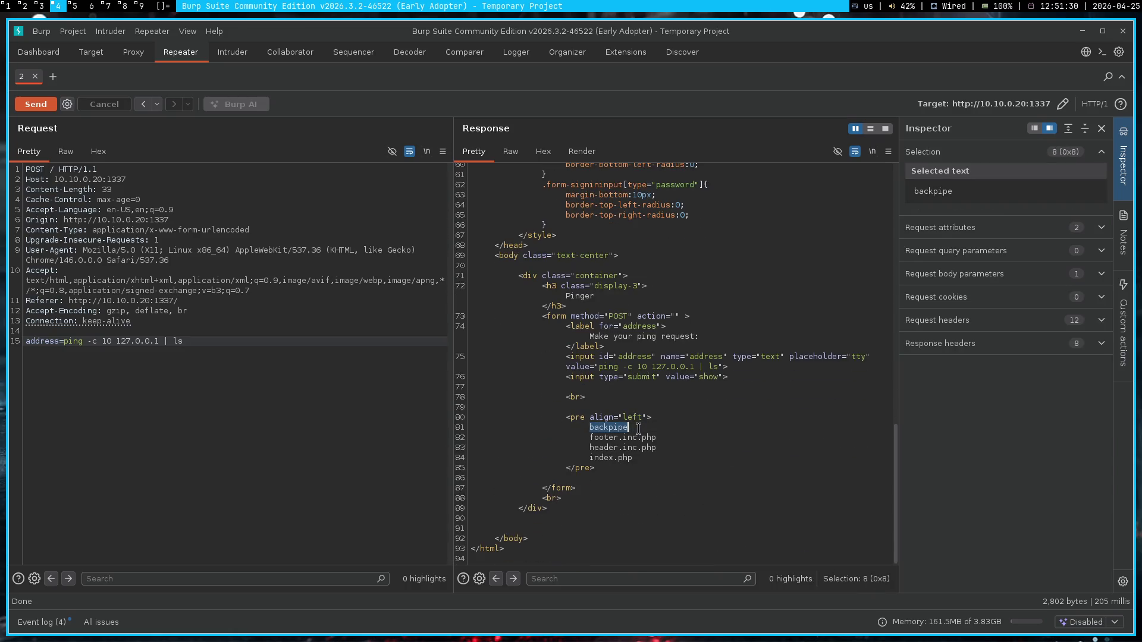
left_click(784, 486)
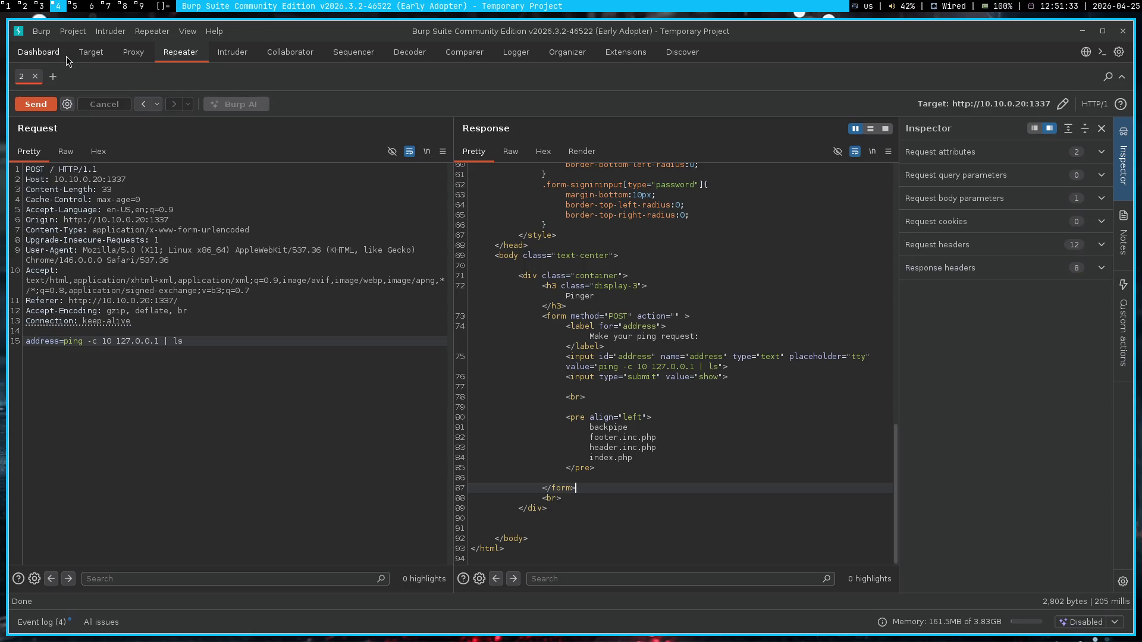
left_click(3, 6)
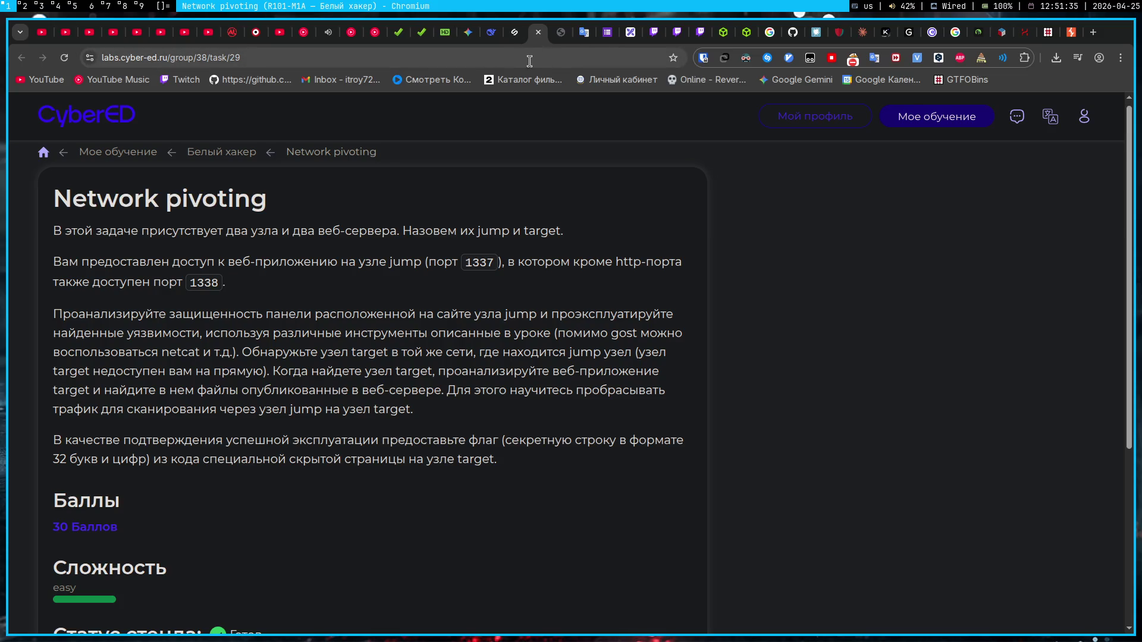
left_click(466, 37)
key("ctrl+a")
key("BackSpace")
type("http://10.10.0.20:1337/")
Ask Gemini 'здесь обнаружил backpipe, что мне это дает?' and send it.
type("tc")
key("BackSpace")
key("BackSpace")
key("alt+shift")
type("если я сде")
key("BackSpace")
key("BackSpace")
key("BackSpace")
type("здесь обнаружил backp")
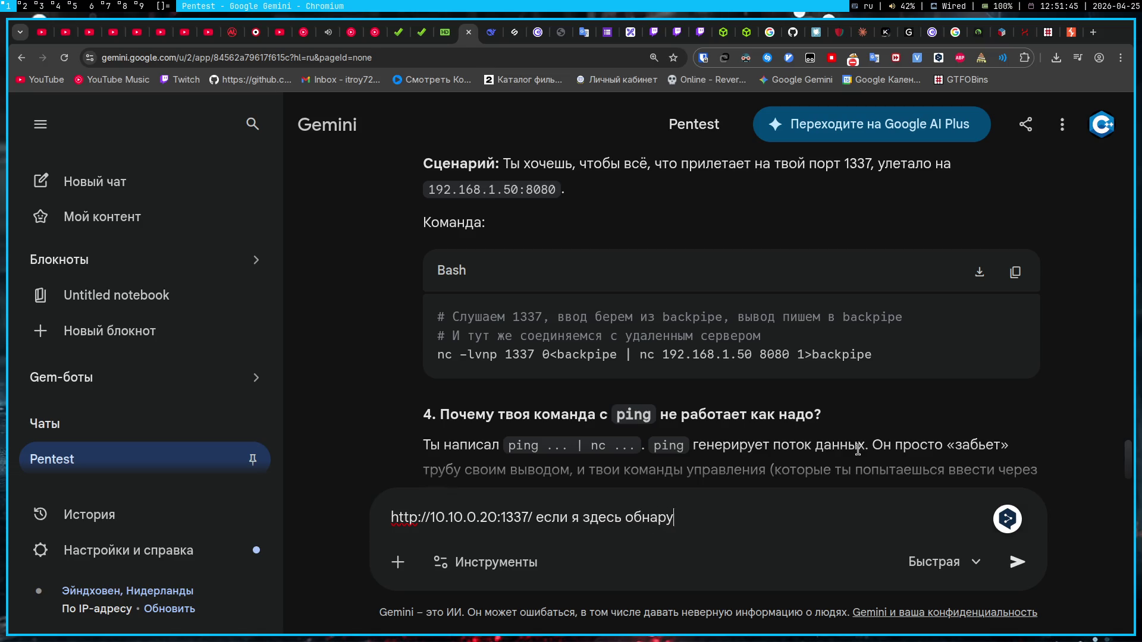
type("ipe")
type(",")
key("alt+shift")
type("что мне это ")
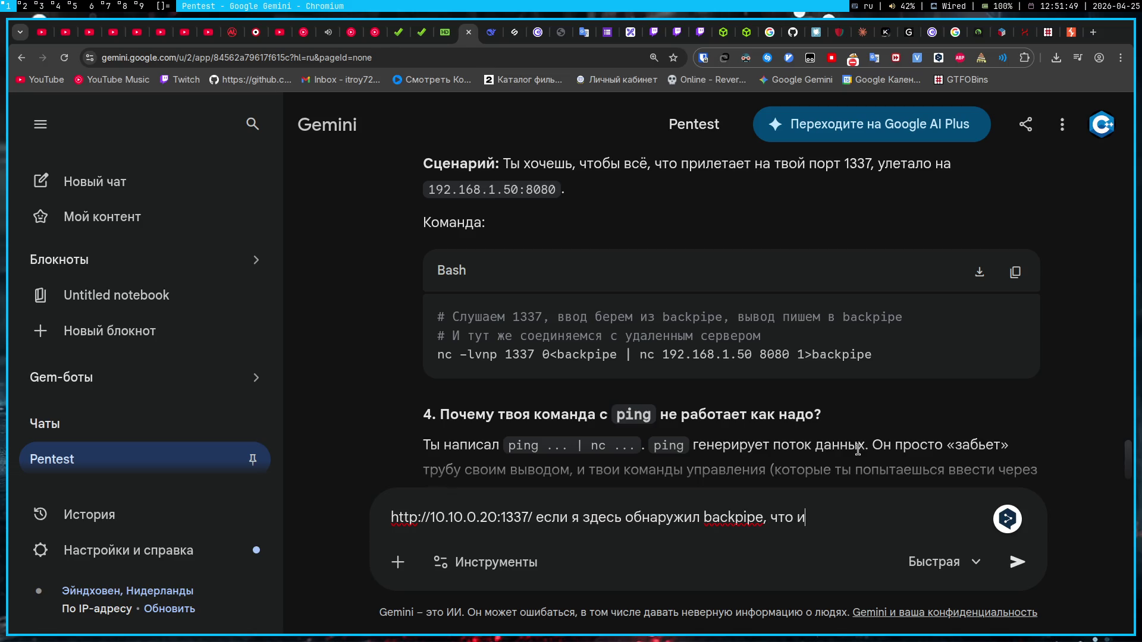
type("дает?")
key("Return")
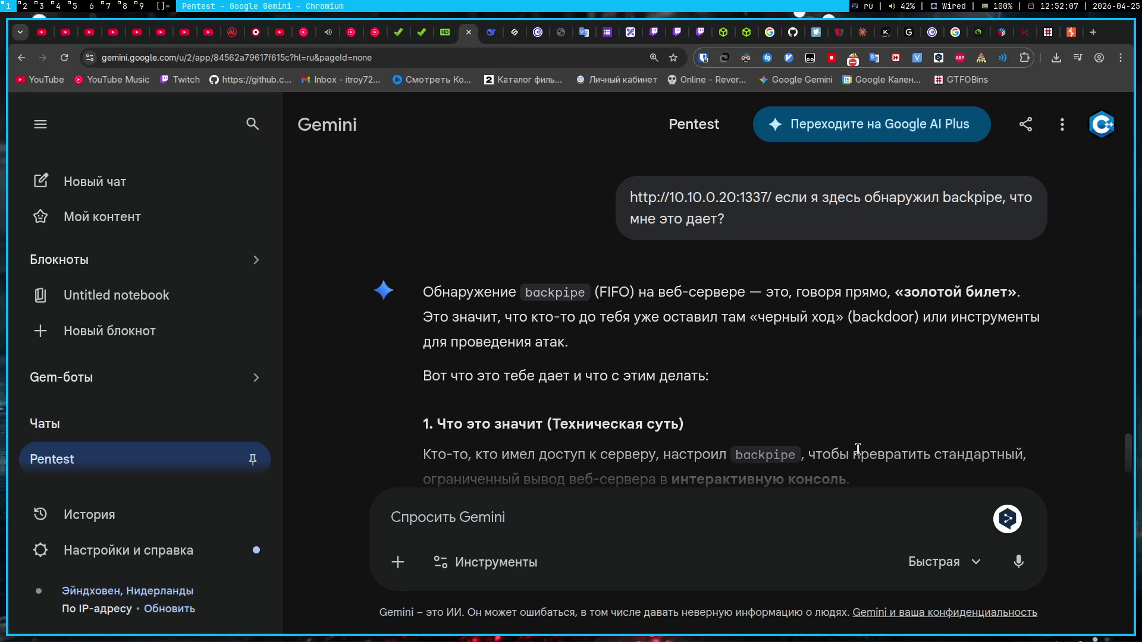
Read through Gemini's answer and copy the grep -r "backpipe" /var/www/html/ command.
scroll(858, 449, "down", 7)
scroll(858, 449, "up", 5)
scroll(858, 449, "down", 2)
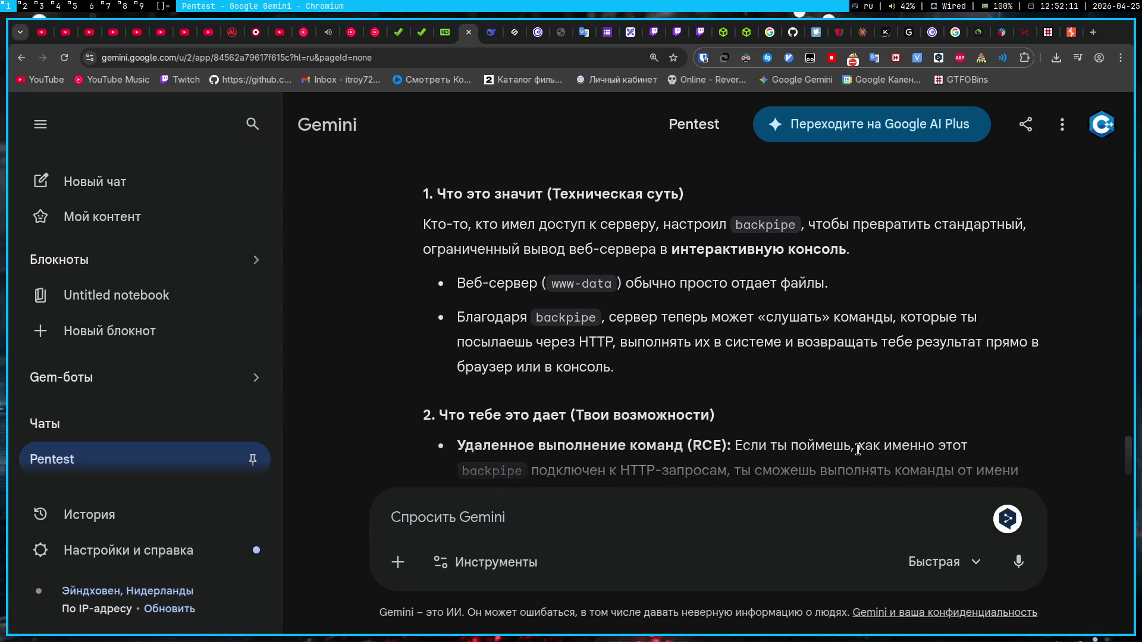
scroll(858, 449, "down", 1)
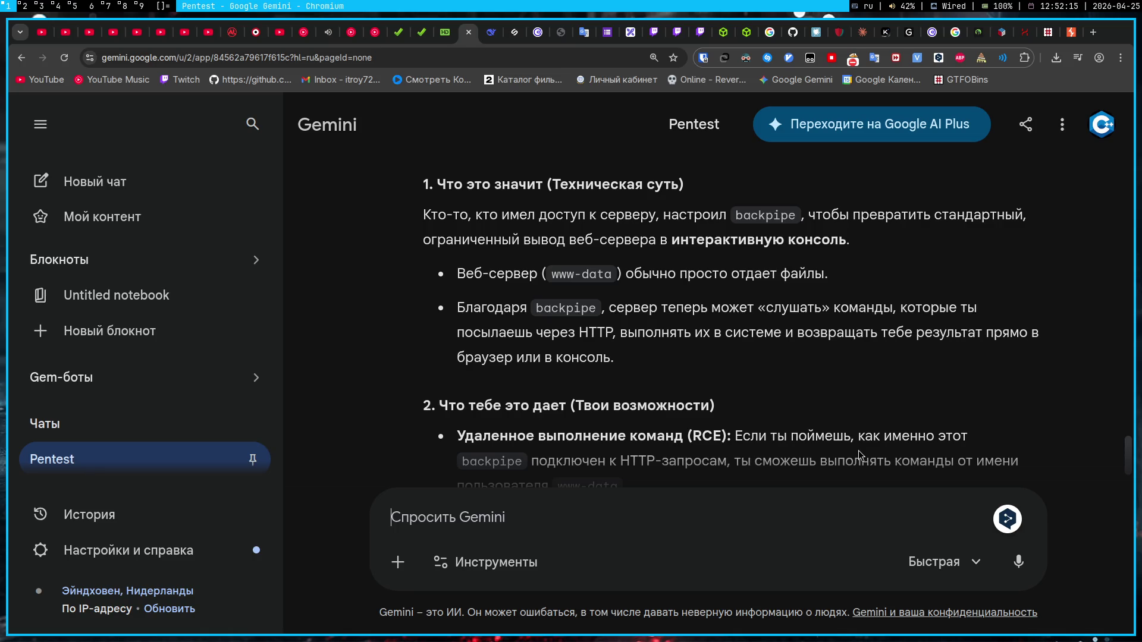
scroll(858, 455, "down", 2)
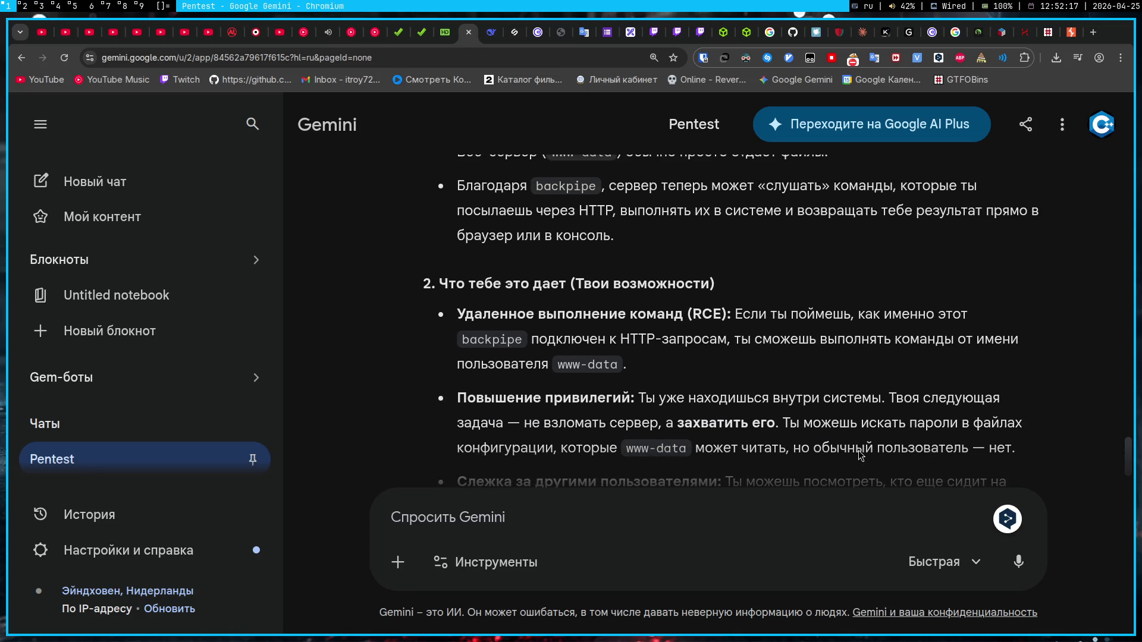
scroll(858, 455, "down", 1)
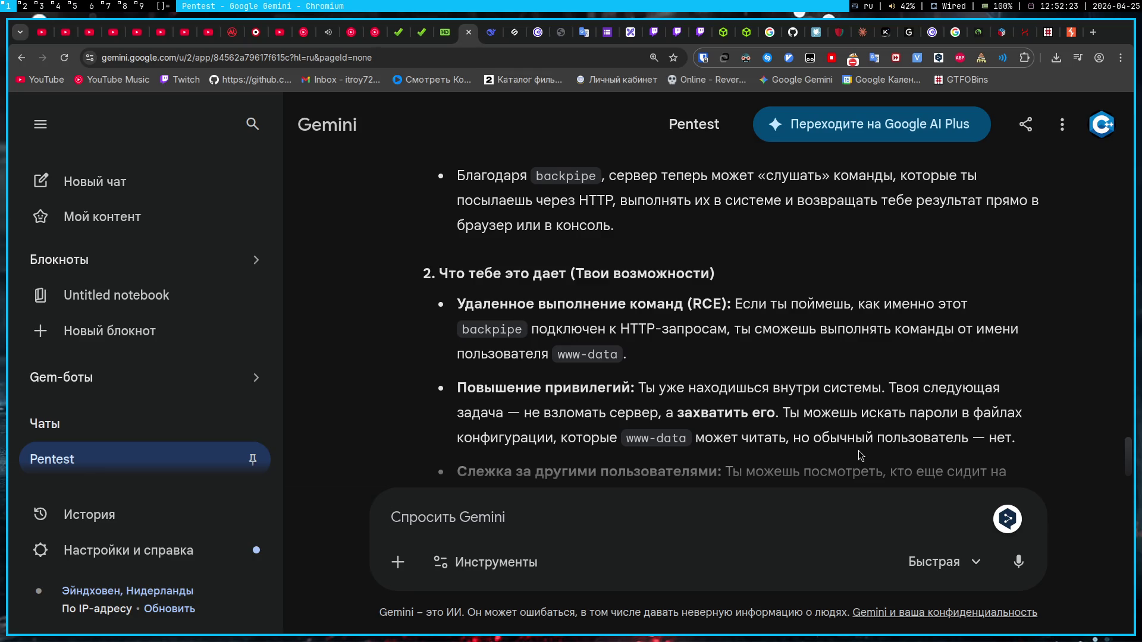
scroll(419, 364, "down", 3)
scroll(419, 364, "down", 5)
scroll(419, 364, "up", 3)
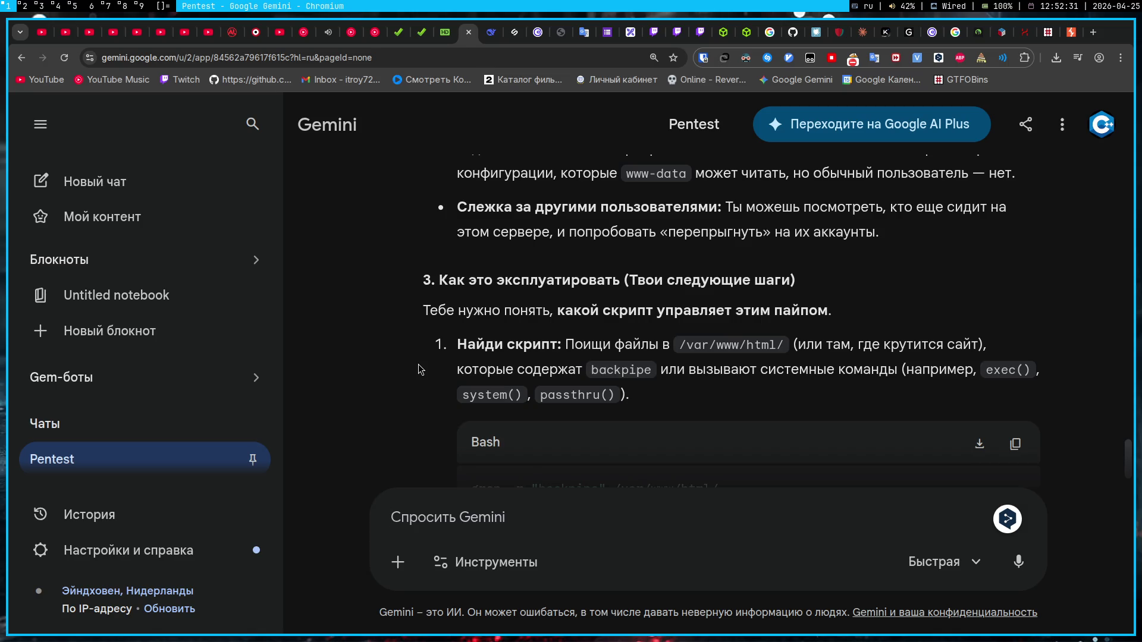
scroll(419, 364, "up", 1)
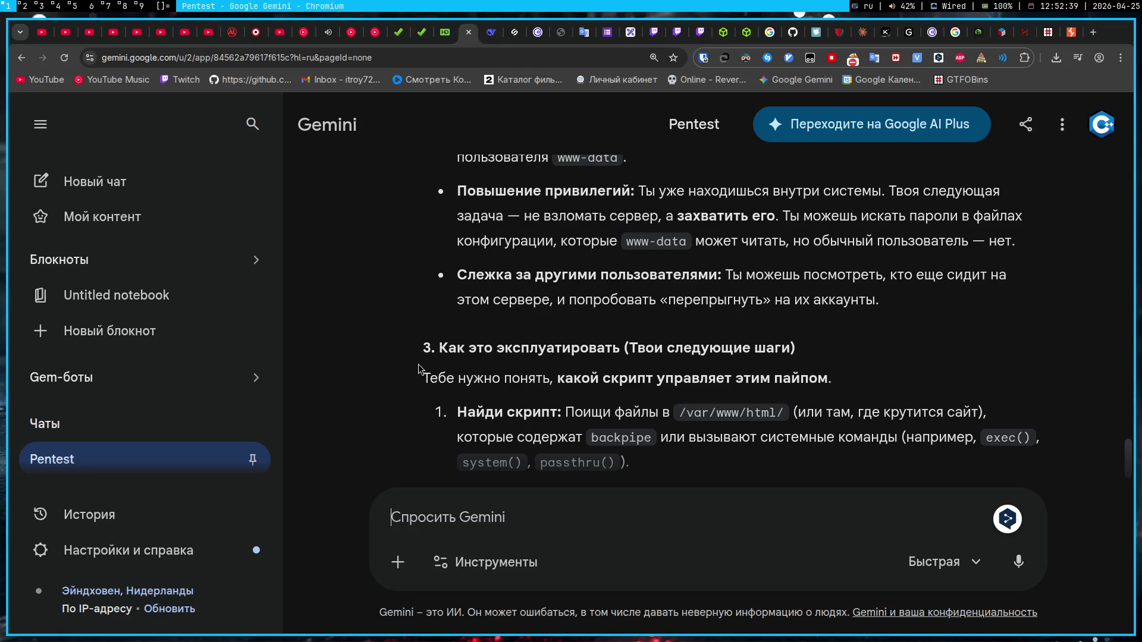
scroll(418, 364, "down", 4)
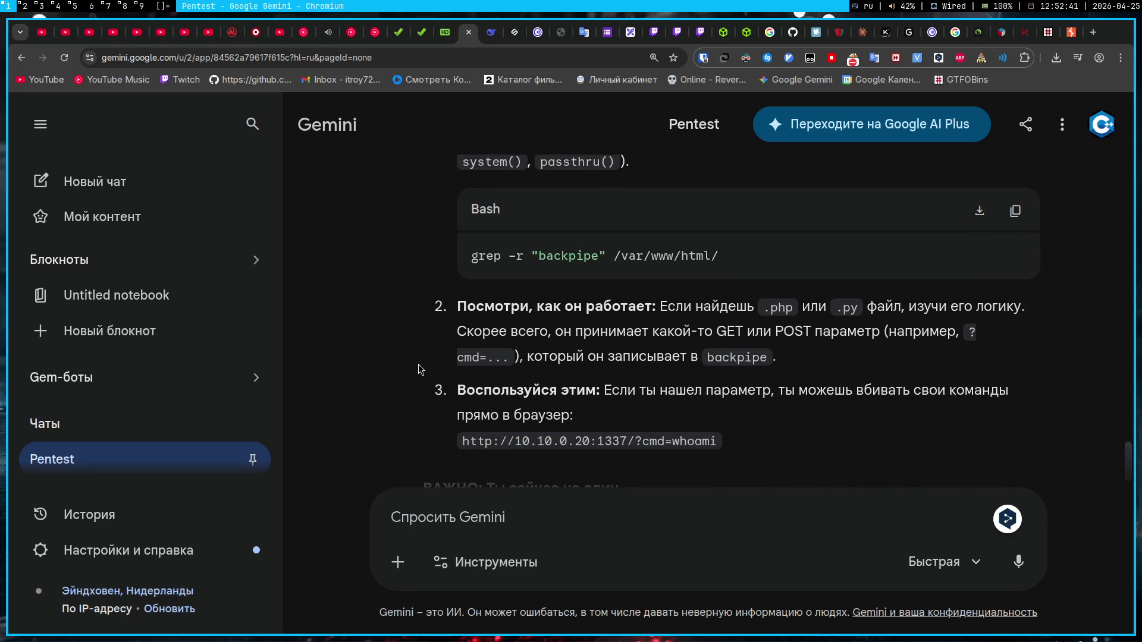
scroll(419, 364, "down", 1)
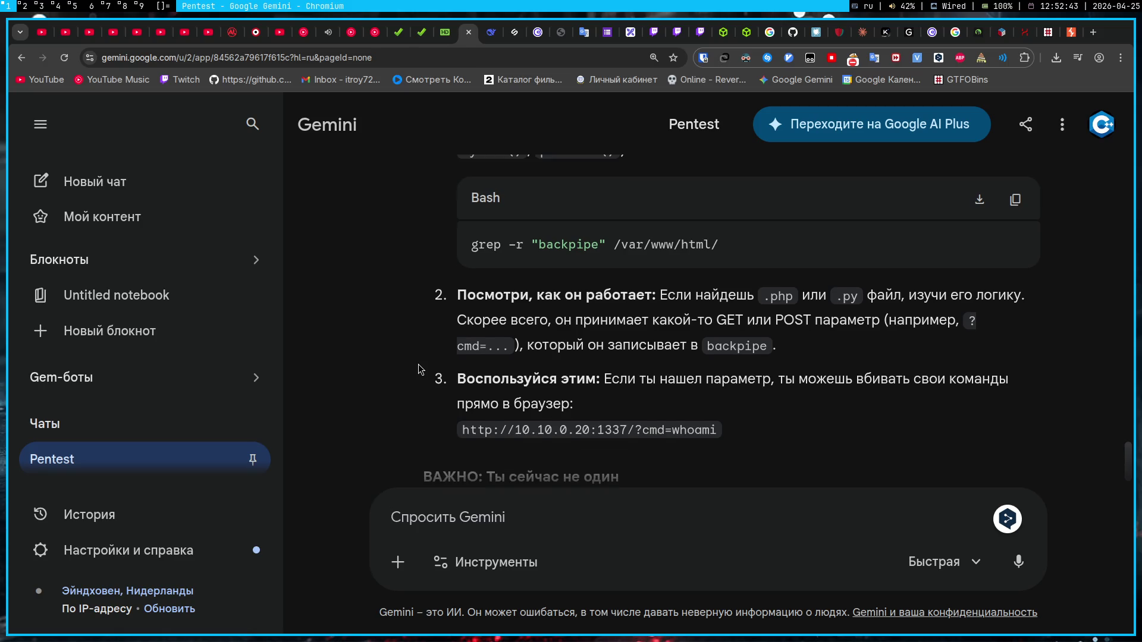
scroll(418, 365, "down", 2)
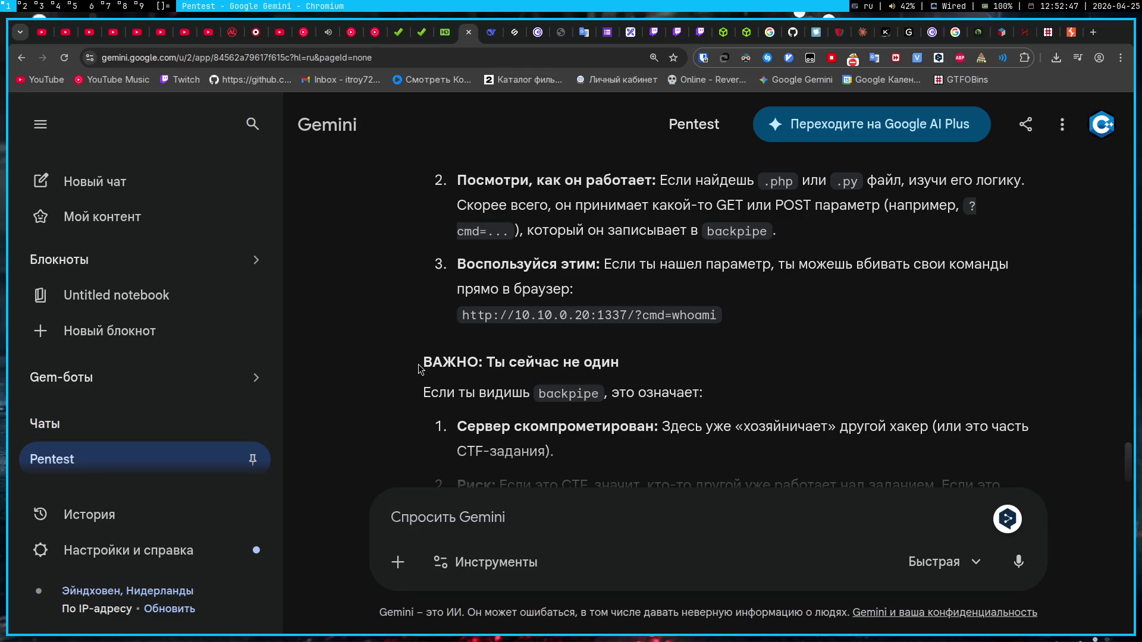
scroll(419, 364, "up", 1)
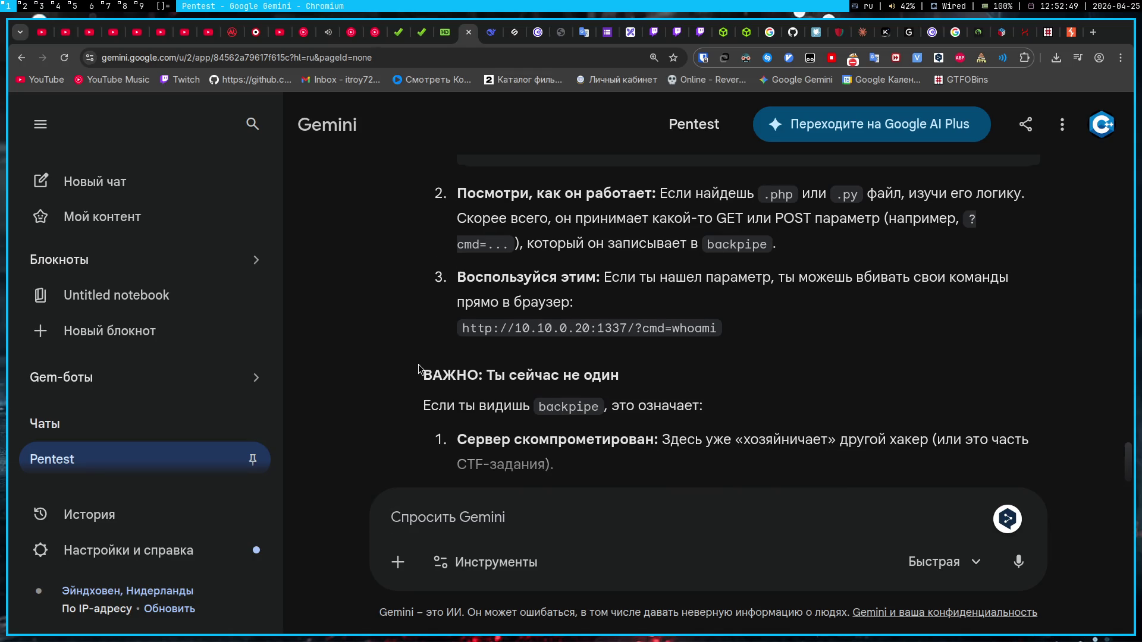
scroll(419, 364, "up", 2)
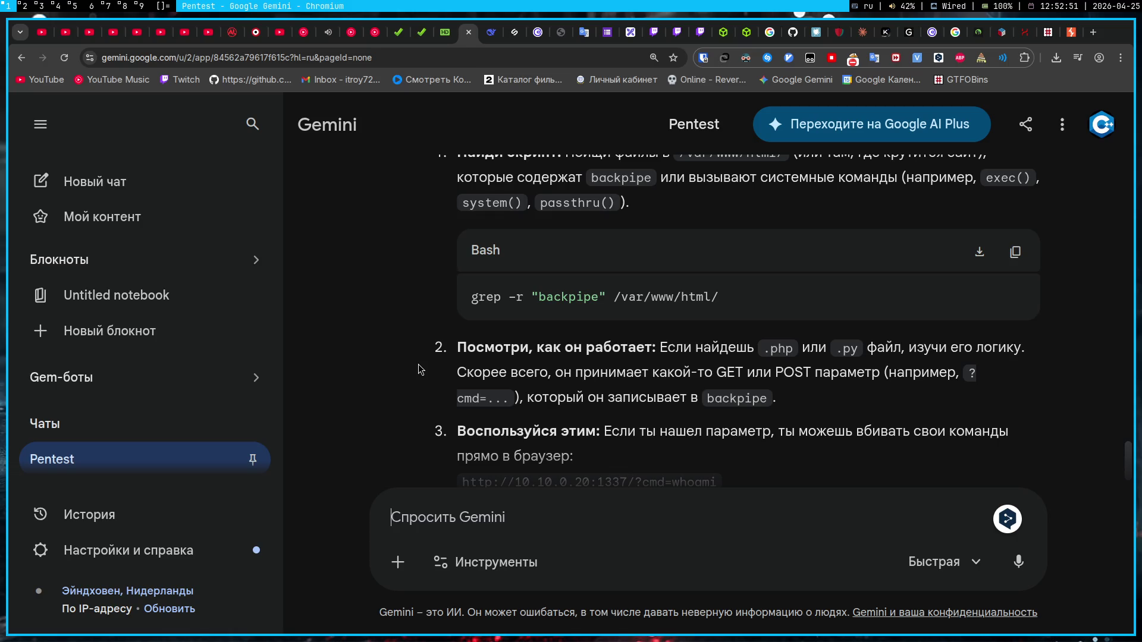
scroll(419, 364, "down", 1)
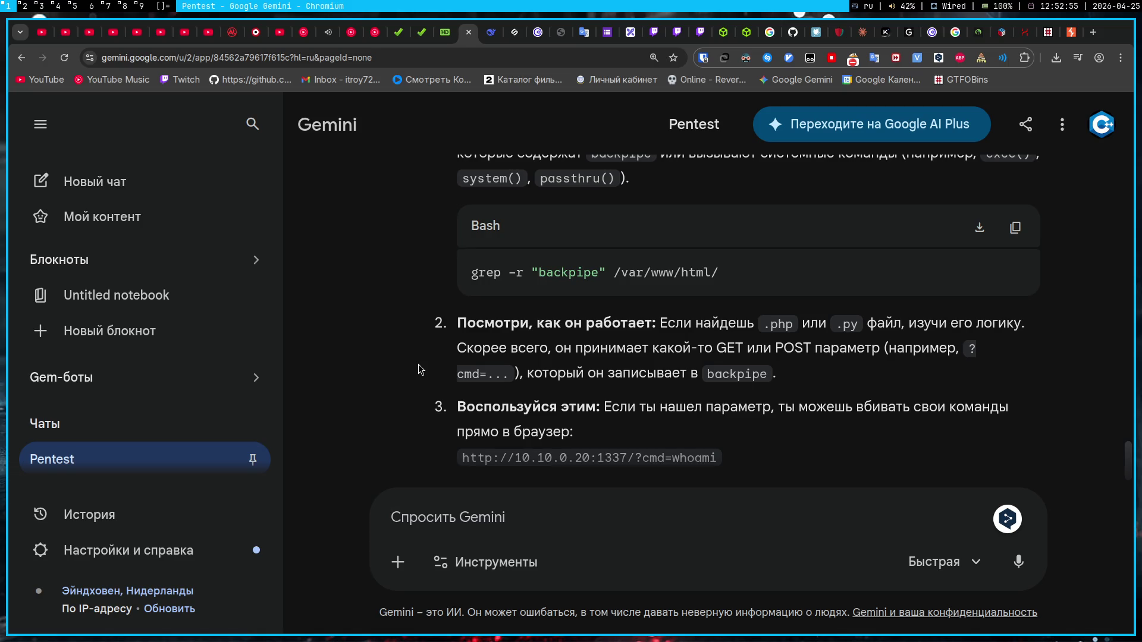
scroll(418, 364, "down", 1)
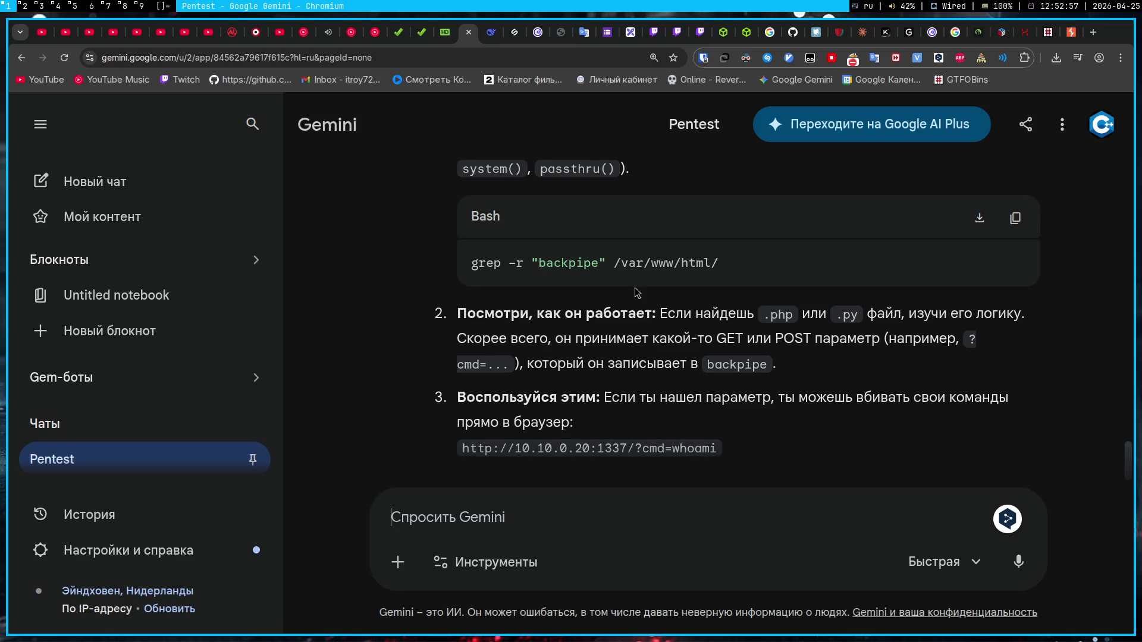
left_click(1009, 220)
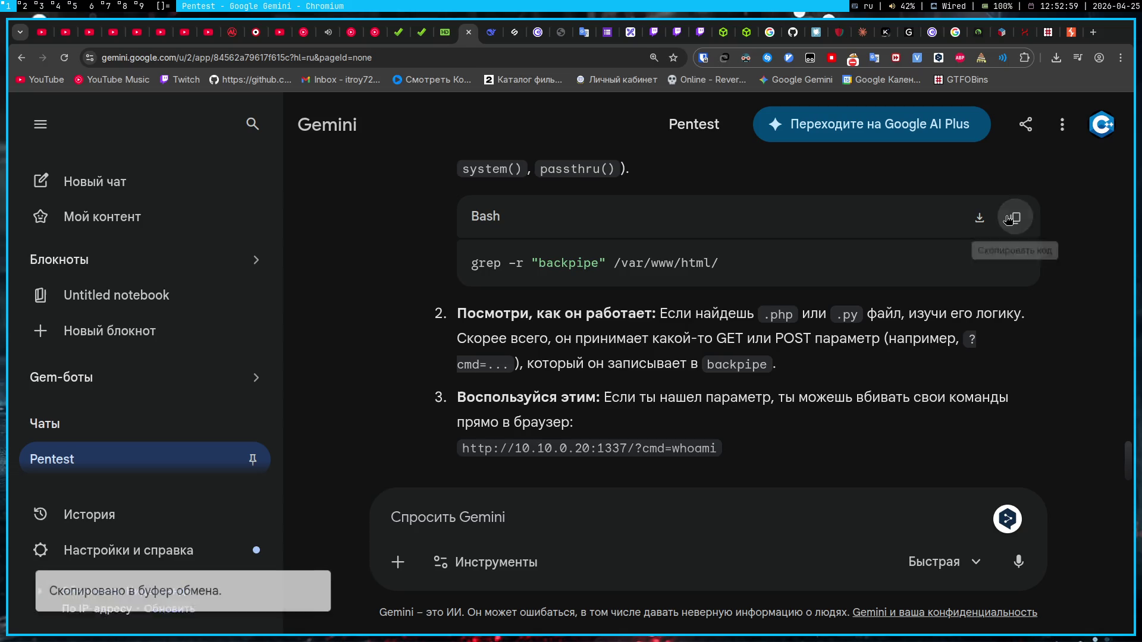
key("super+4")
Inject the pasted grep -r "backpipe" /var/www/html/ command in the address value and send it.
left_click(187, 341)
double_click(177, 341)
key("ctrl+v")
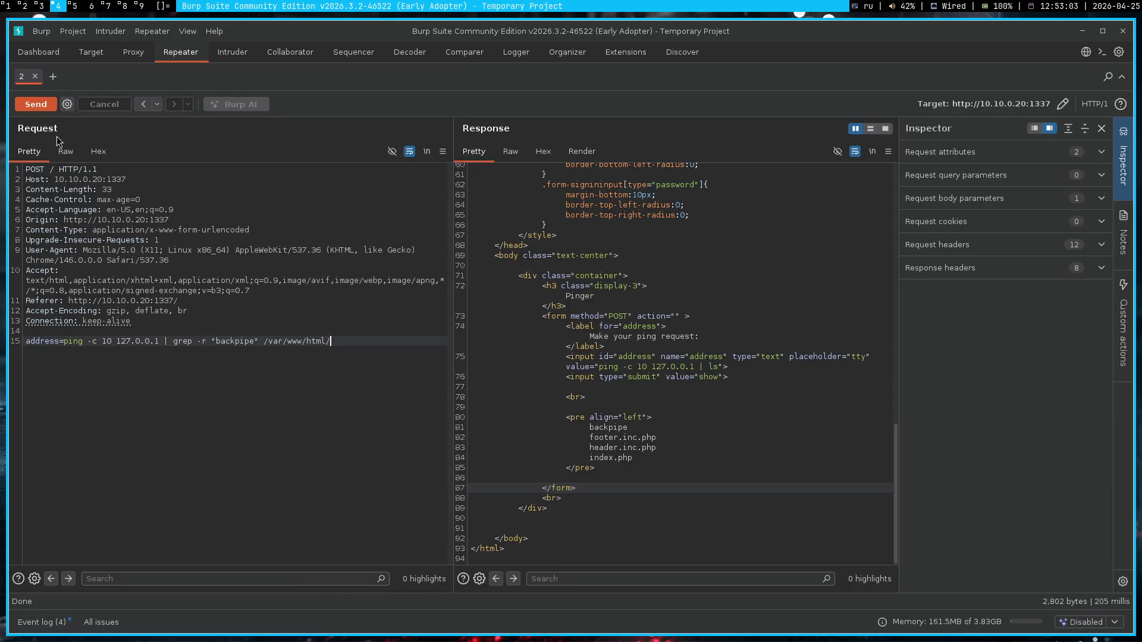
key("ctrl+space")
scroll(579, 397, "down", 15)
scroll(578, 398, "down", 1)
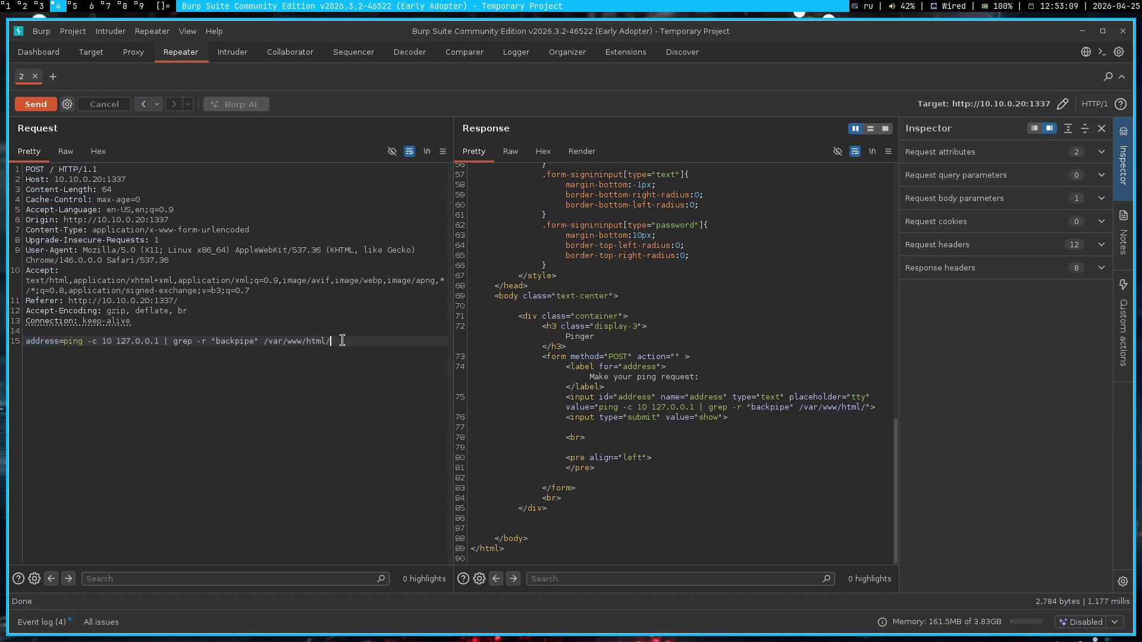
Change the injected command back to 'ls' and resend the request.
left_click(173, 341, "shift")
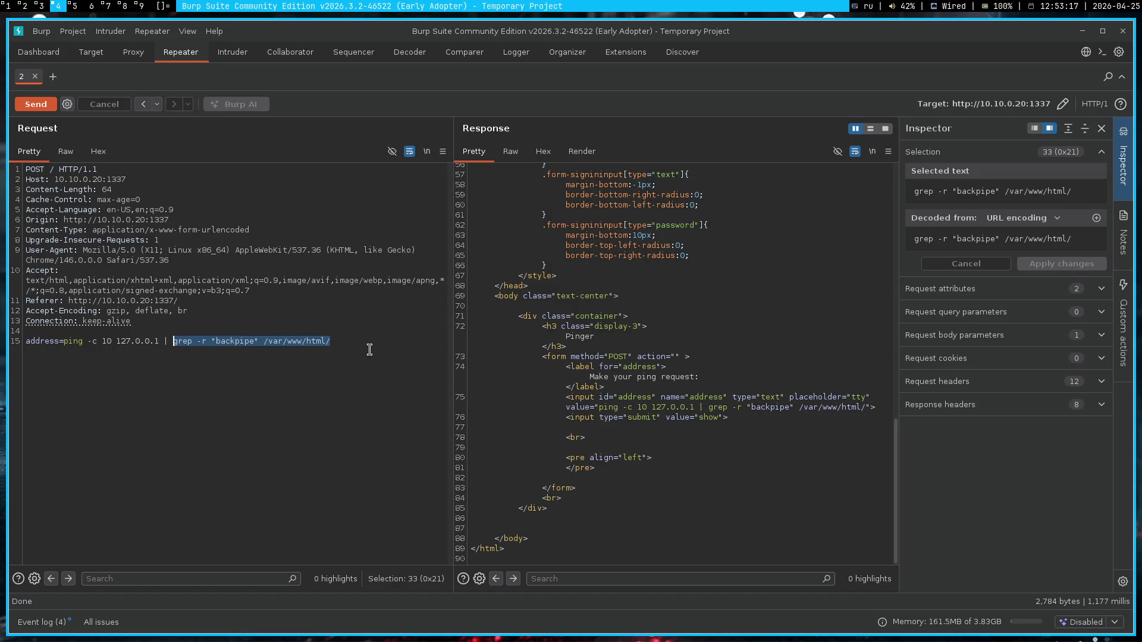
type("ды")
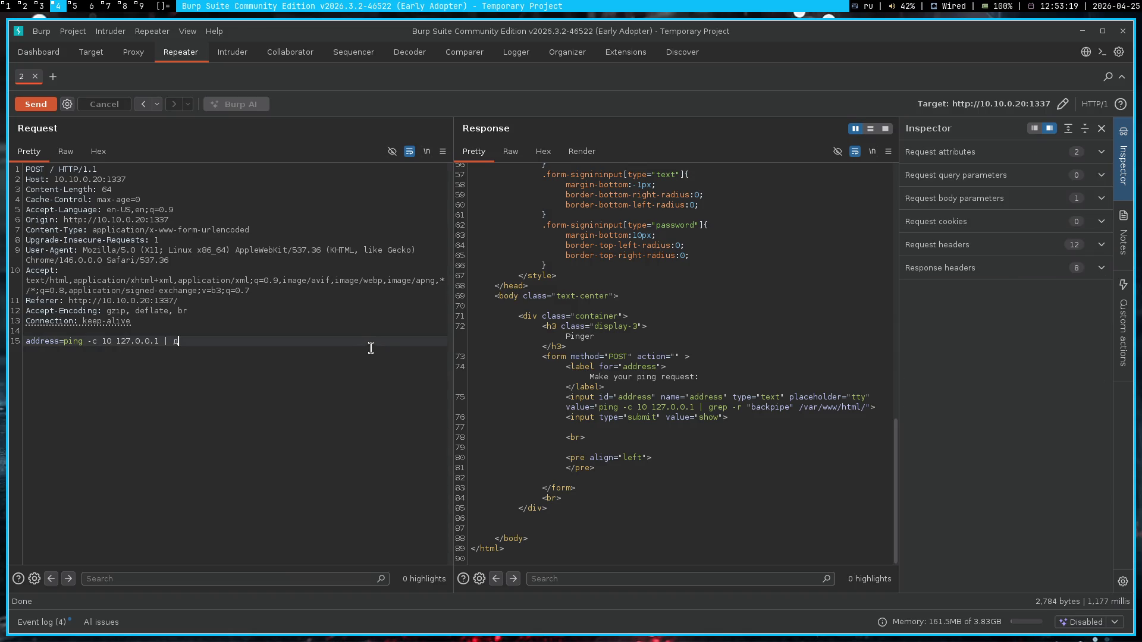
key("BackSpace")
key("BackSpace")
key("alt+shift")
type("ls")
left_click(36, 106)
scroll(591, 355, "down", 20)
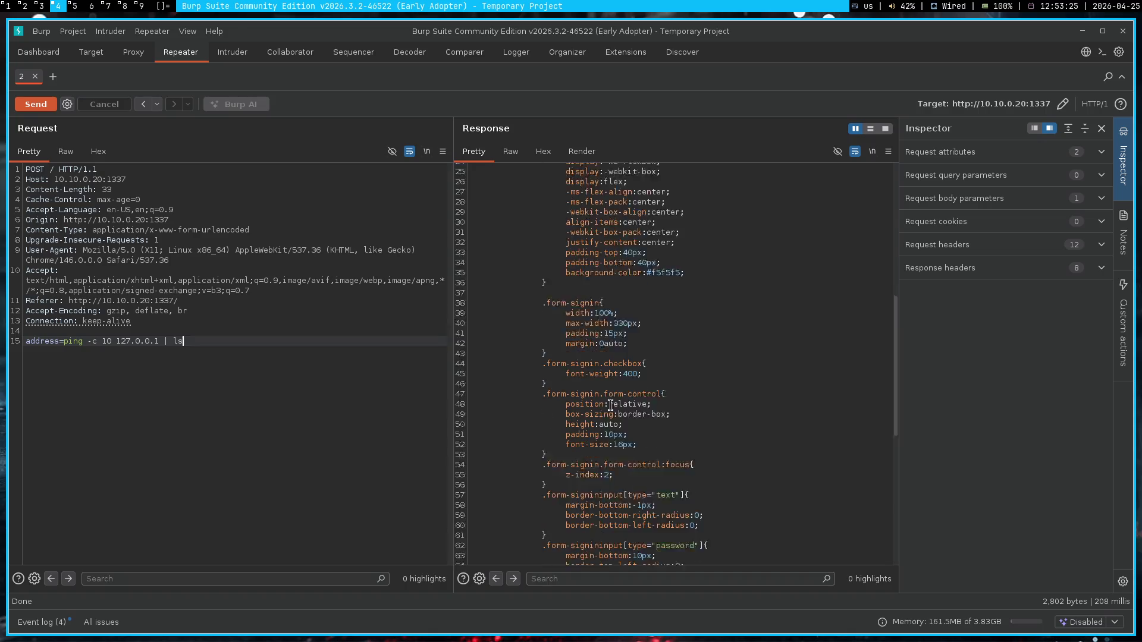
scroll(618, 397, "down", 2)
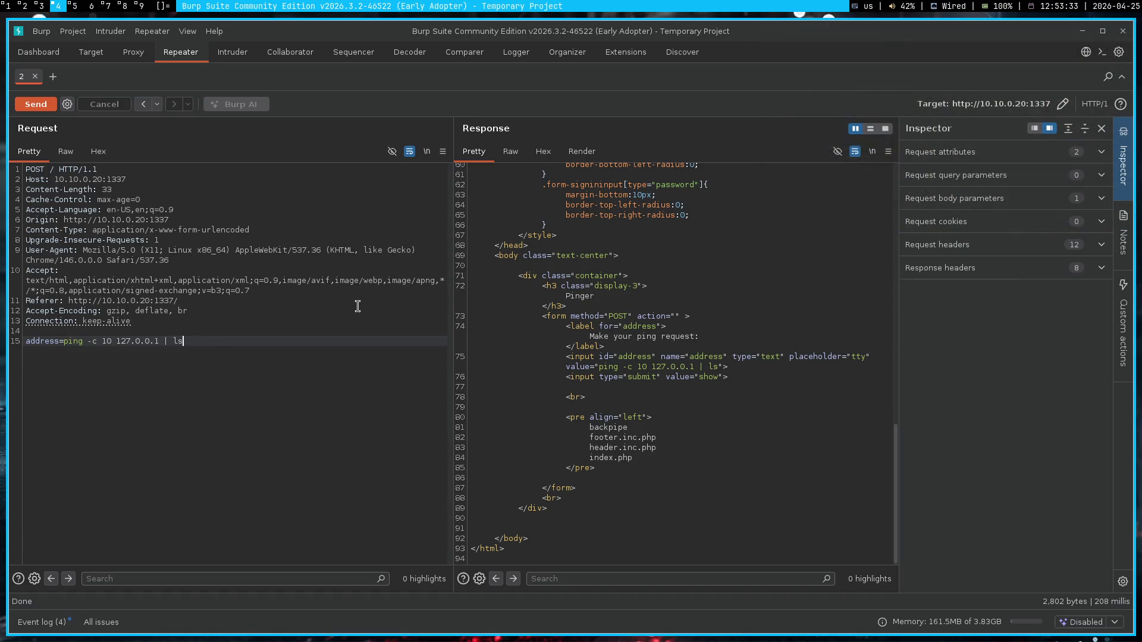
Inject 'cat footer.inc.php', send it, and check the response's closing body and html tags.
key("BackSpace")
key("BackSpace")
type("cat")
type(" footer.inc.php")
left_click(32, 105)
left_click(311, 345)
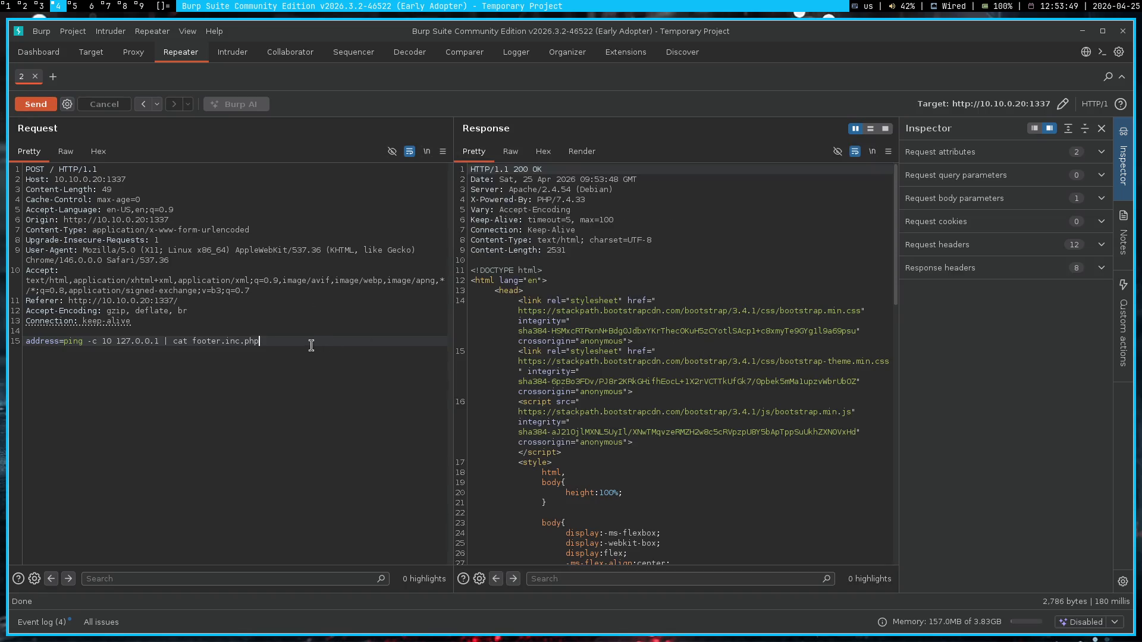
scroll(511, 399, "down", 10)
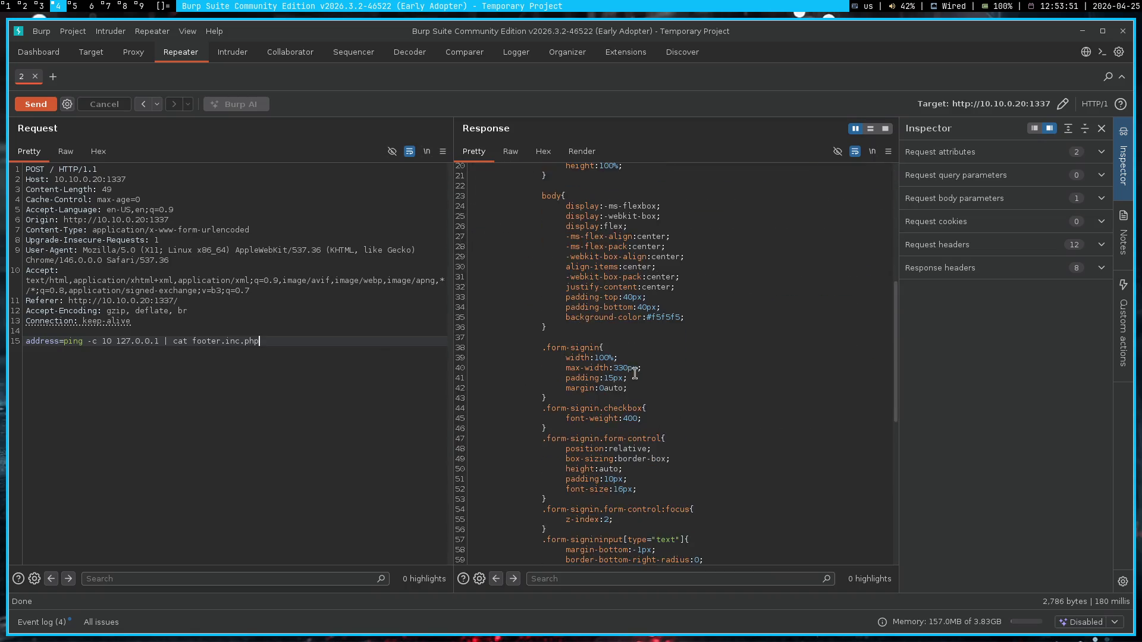
scroll(632, 372, "down", 5)
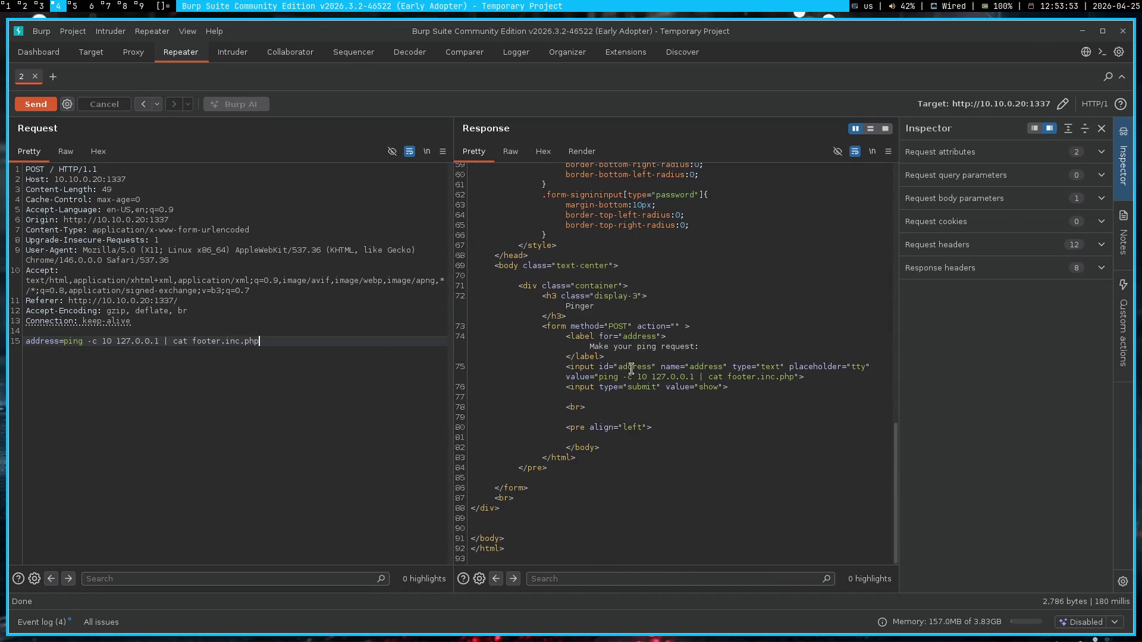
key("super+1")
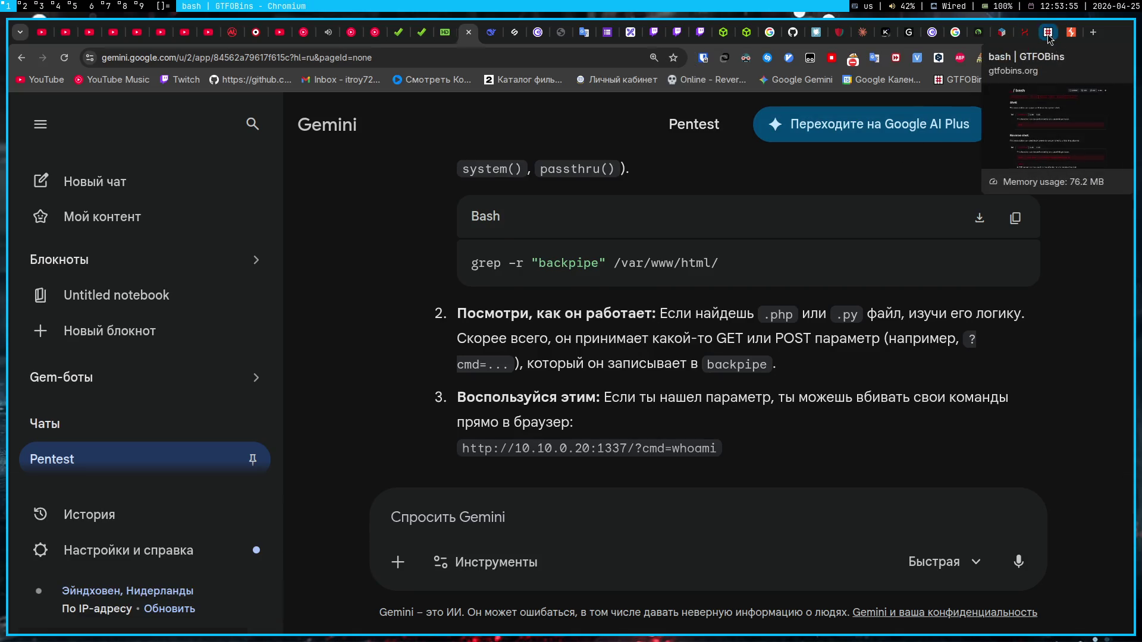
Replace 'cat footer.inc.php' with GTFOBins' bash reverse-shell command using port 4999.
left_click(1047, 32)
scroll(535, 523, "down", 1)
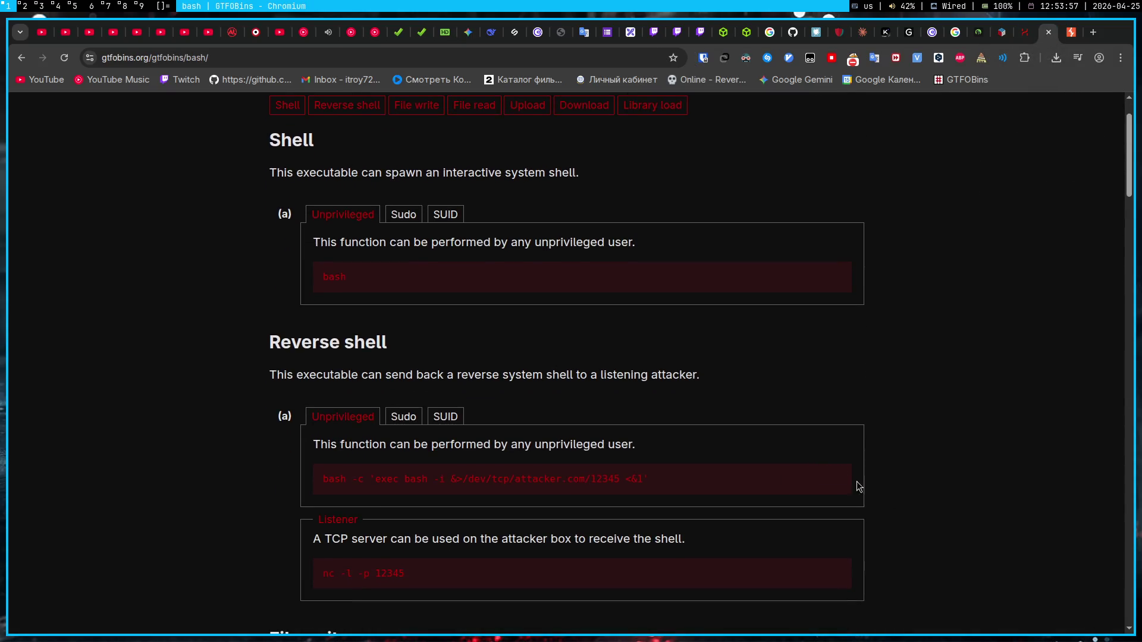
left_click(832, 471)
key("super+4")
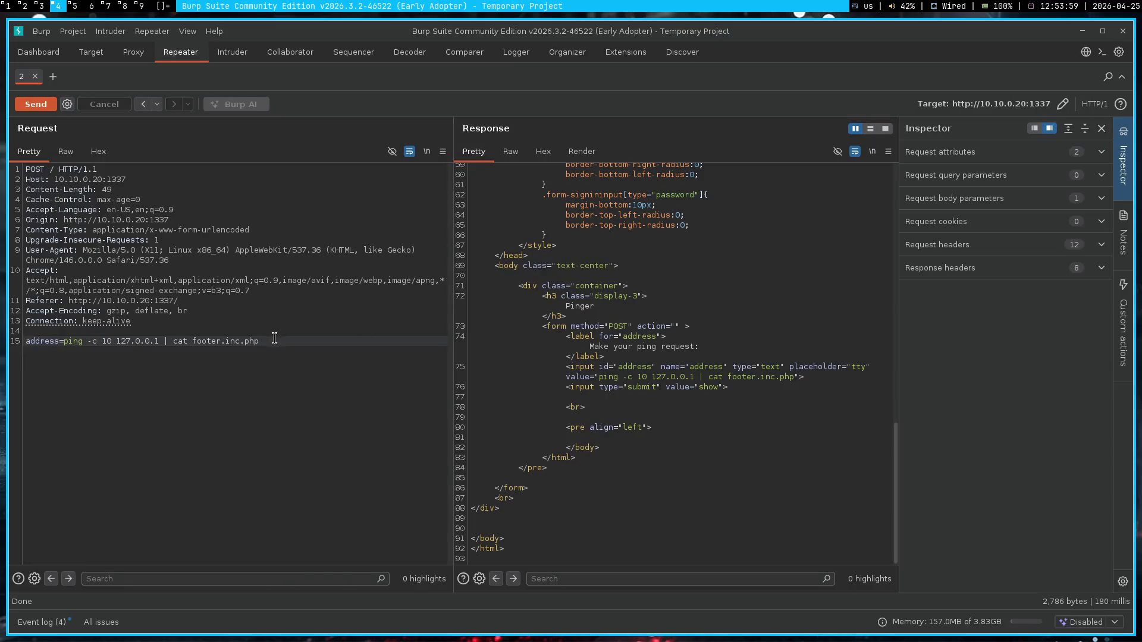
left_click_drag(260, 341, 168, 339)
key("ctrl+v")
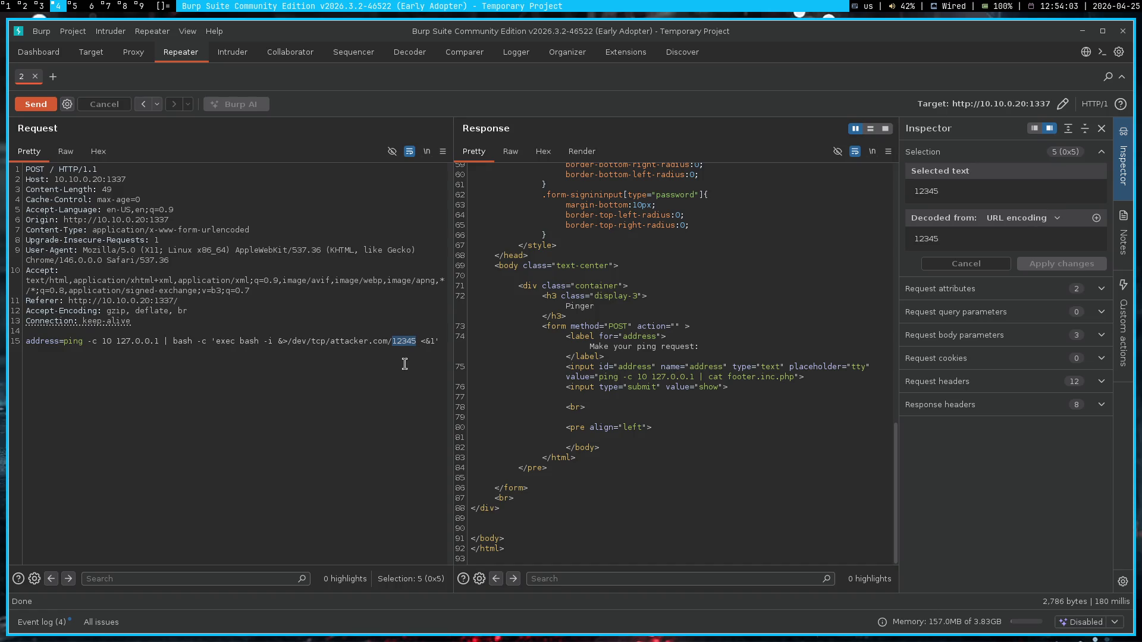
type("4999")
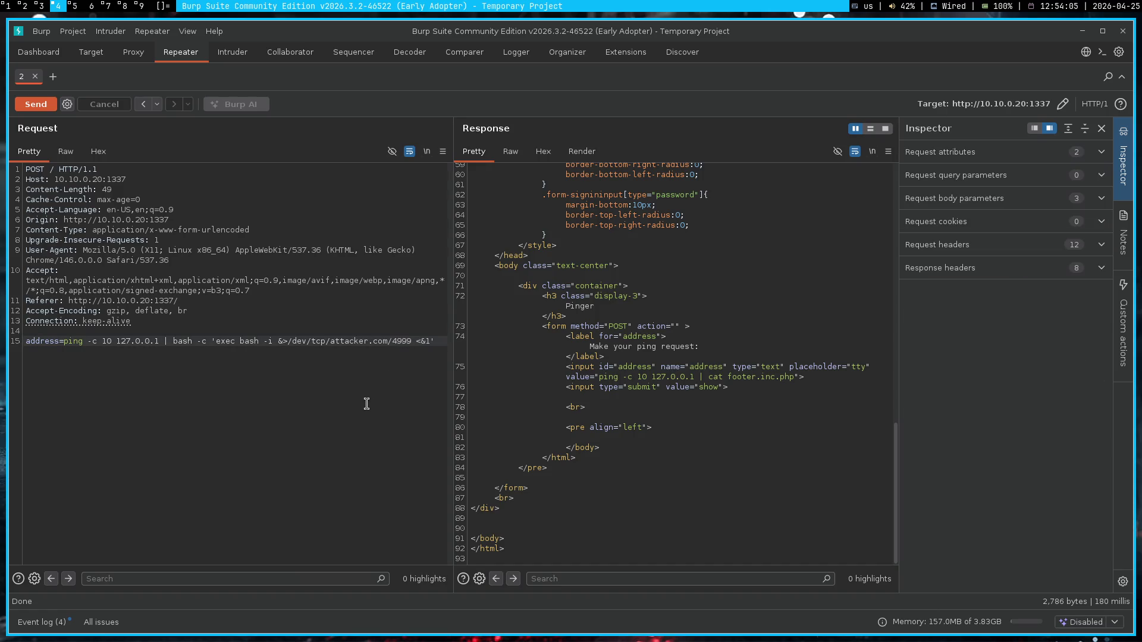
Start a netcat listener in the terminal with nc -lvnp 4999.
key("super+3")
key("super+4")
key("super+5")
key("super+3")
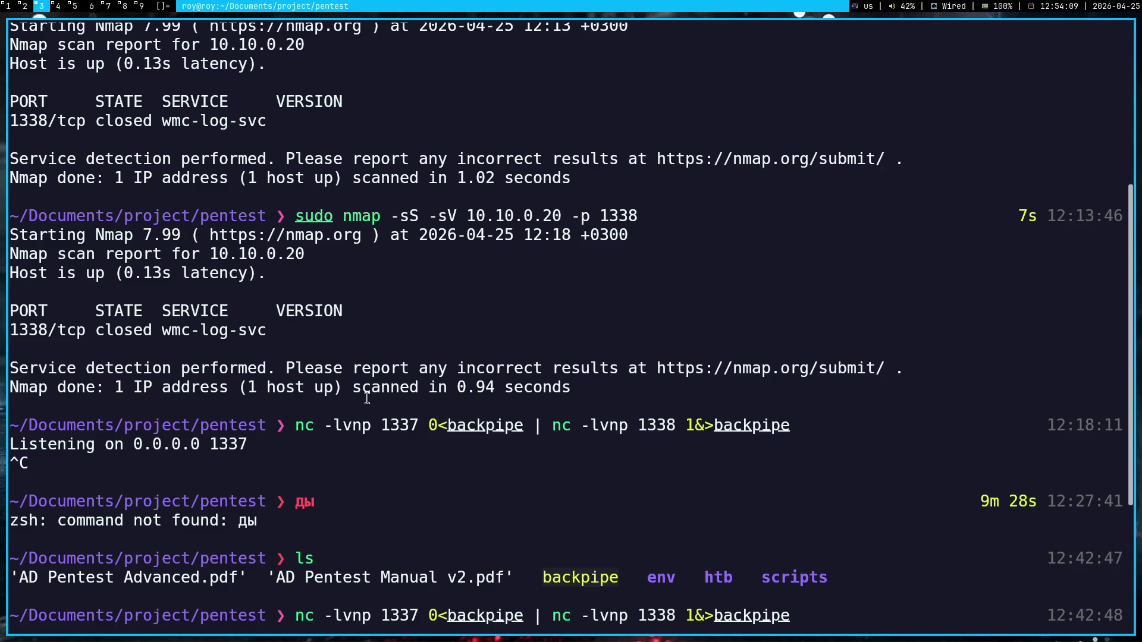
type("nc -l")
key("Right")
key("BackSpace")
key("BackSpace")
key("BackSpace")
type("4999")
key("Return")
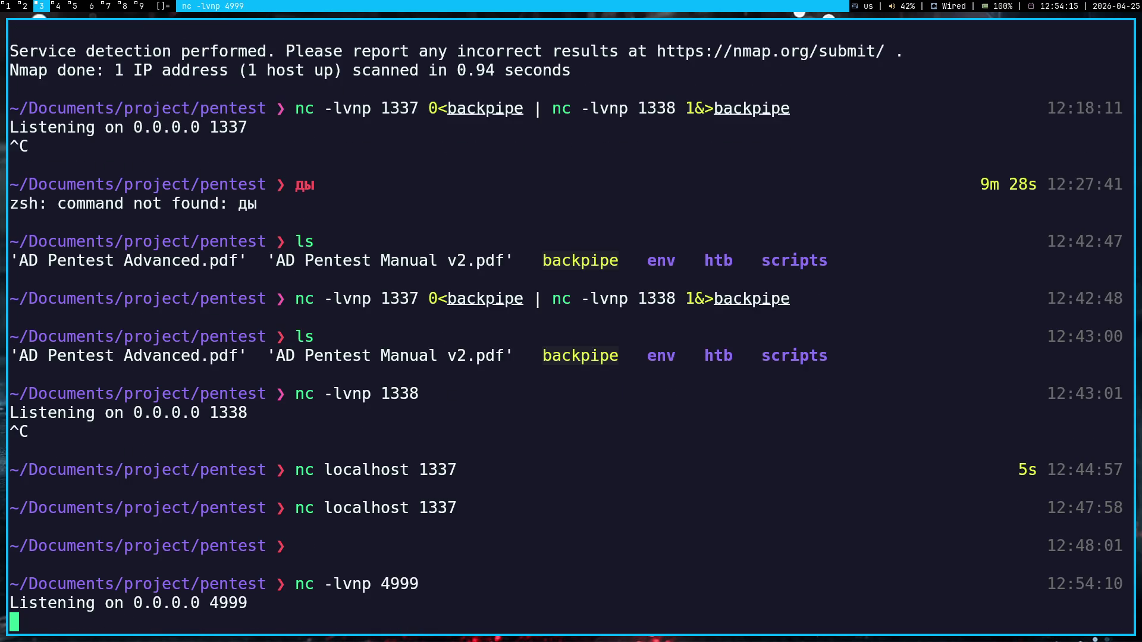
Send the reverse-shell request from Repeater and check the listener and the 200 OK response.
key("super+5")
key("super+3")
key("super+4")
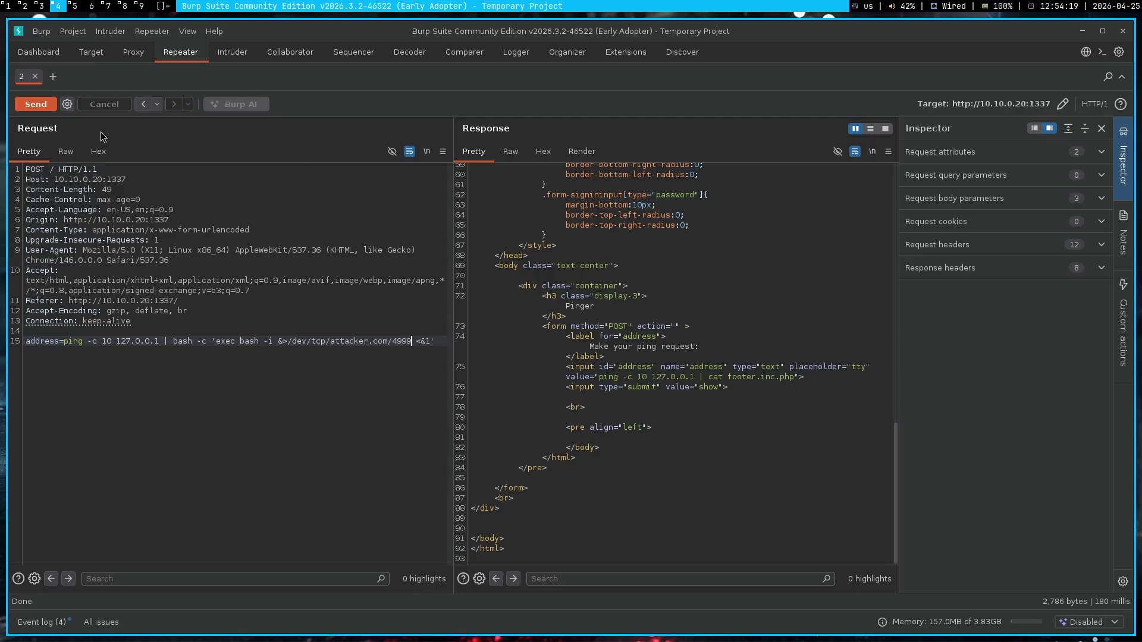
left_click(33, 105)
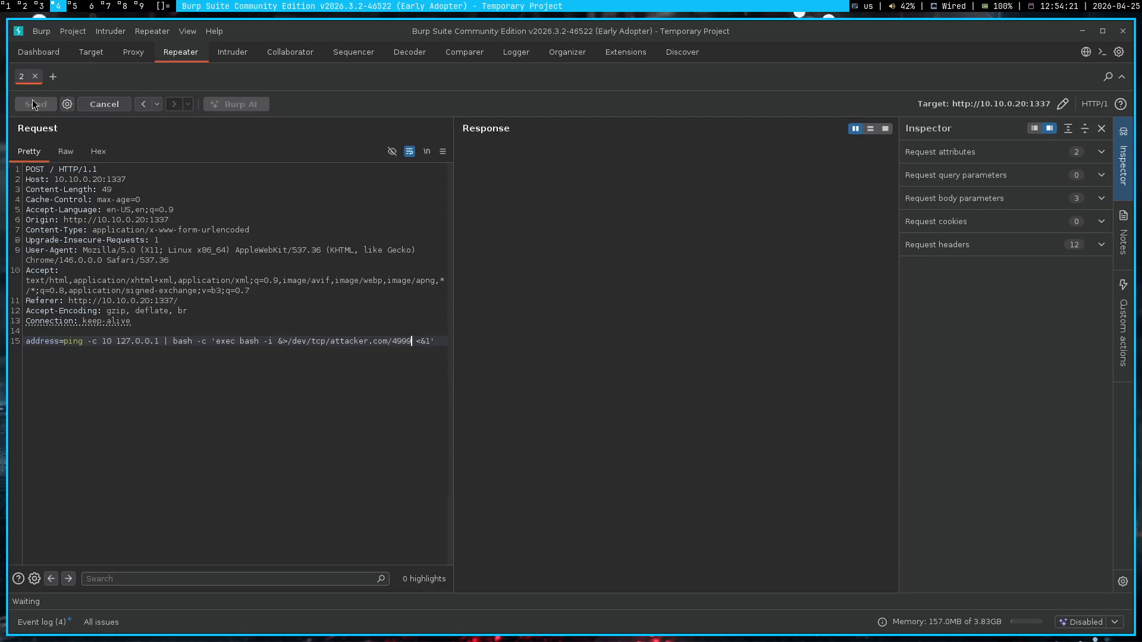
key("super+3")
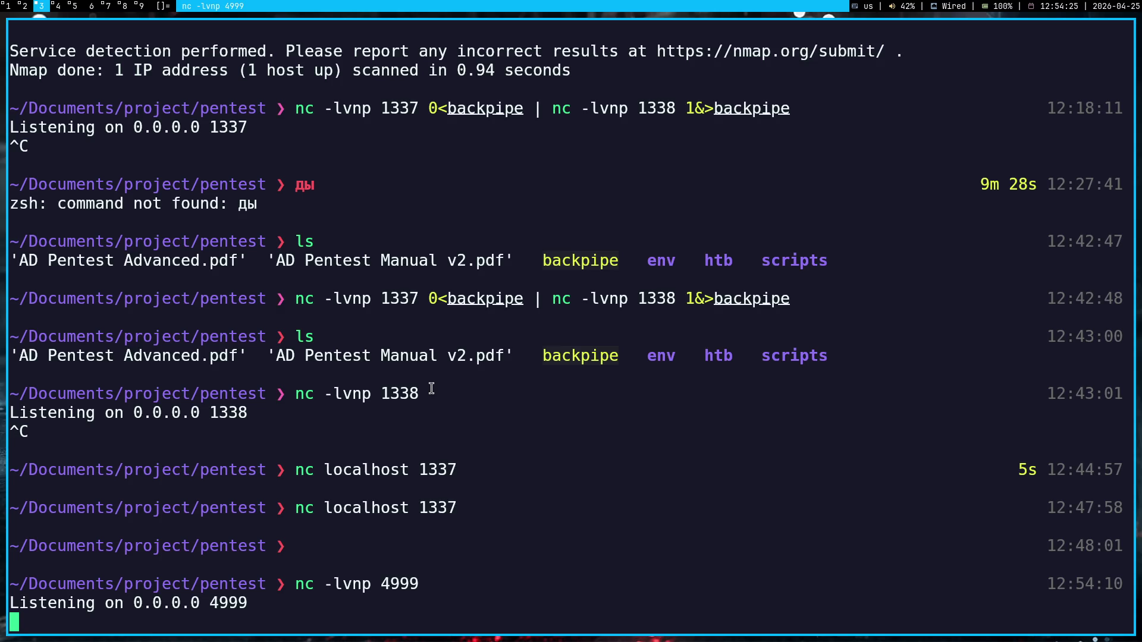
key("super+4")
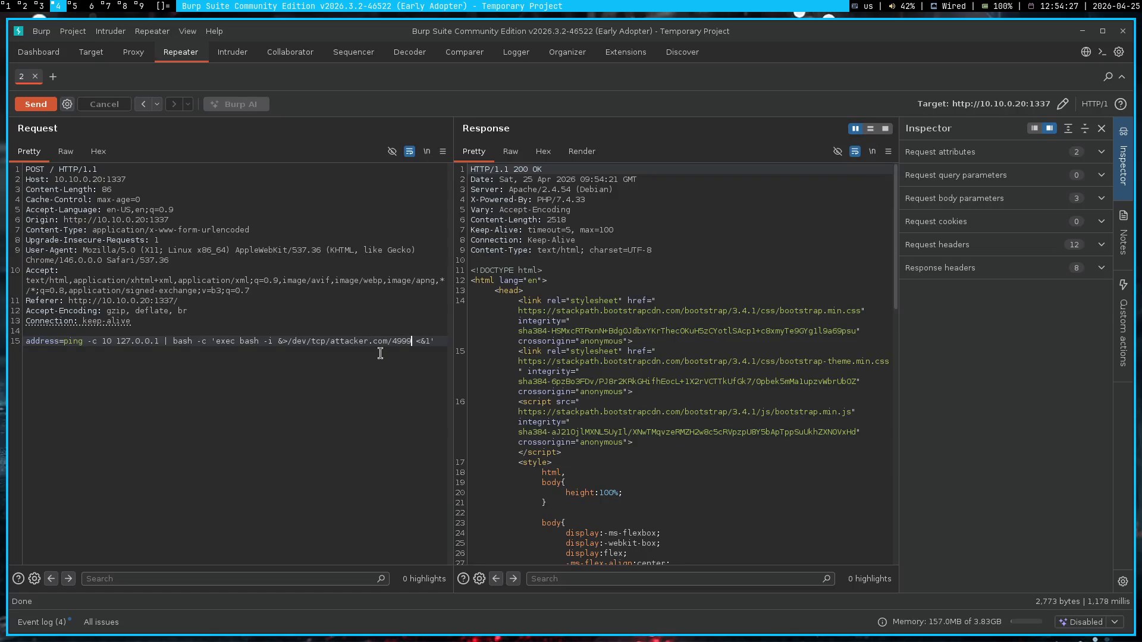
mouse_move(412, 341)
left_mouse_down()
mouse_move(170, 345)
mouse_move(425, 351)
left_mouse_up()
left_click(172, 346)
left_click(425, 350)
key("super+5")
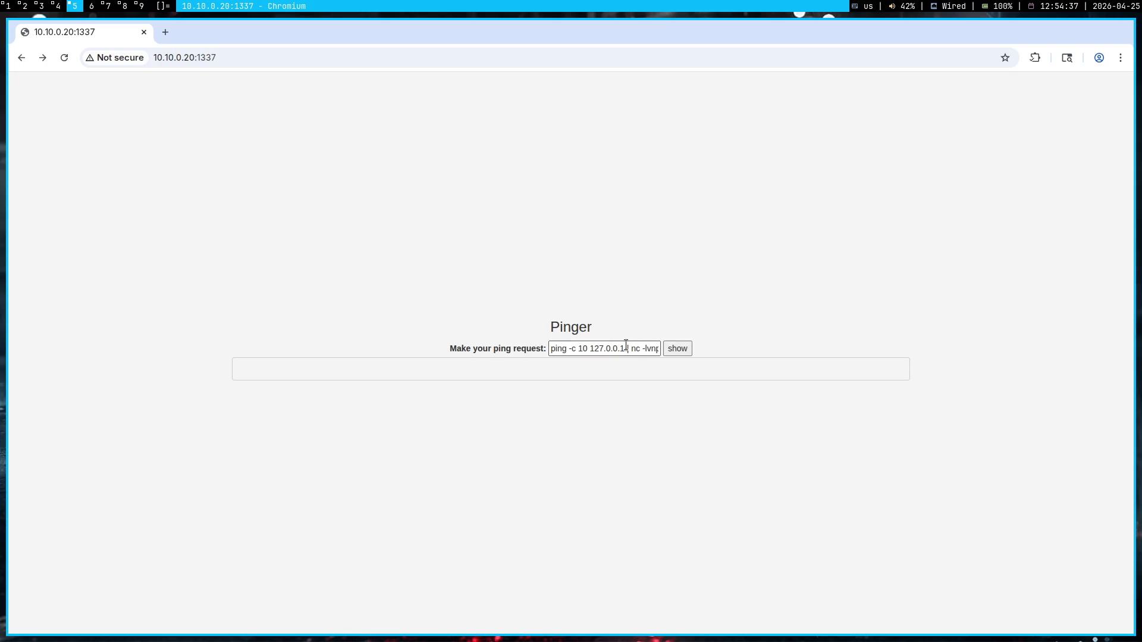
Resubmit the ping command with its nc listener injection and check the listener terminal.
triple_click(632, 347)
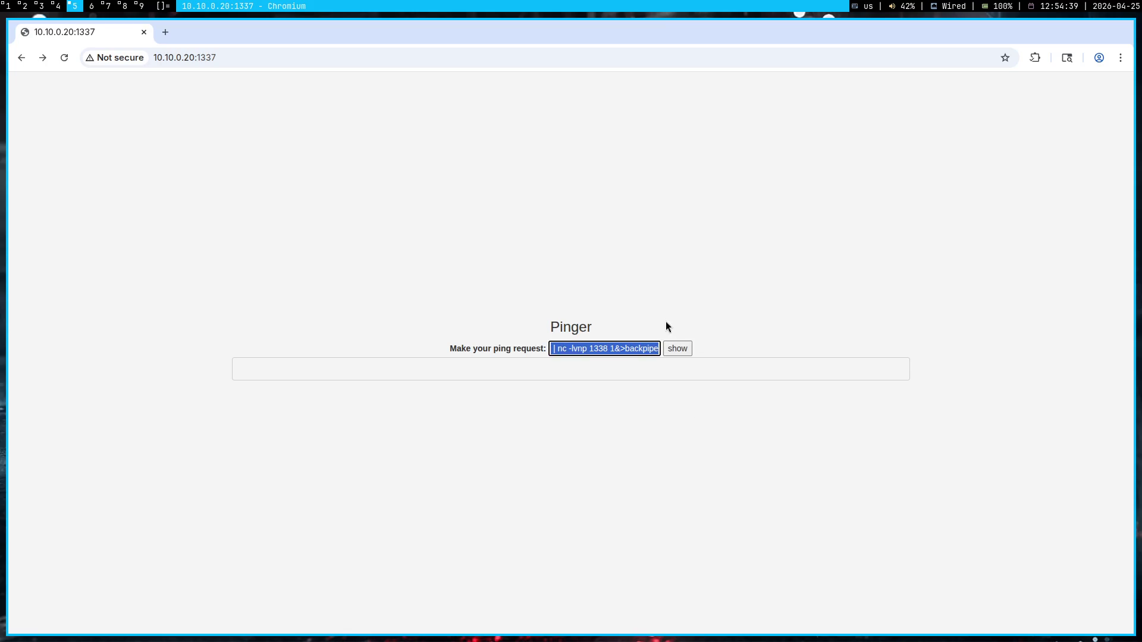
left_click_drag(558, 348, 647, 348)
left_click(687, 352)
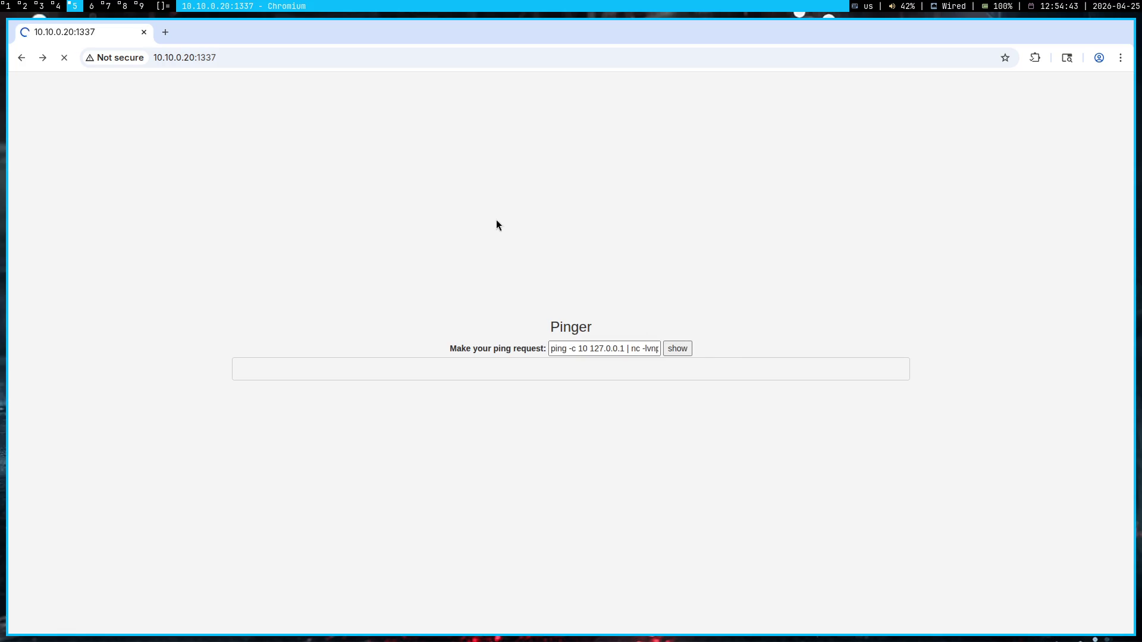
key("super+3")
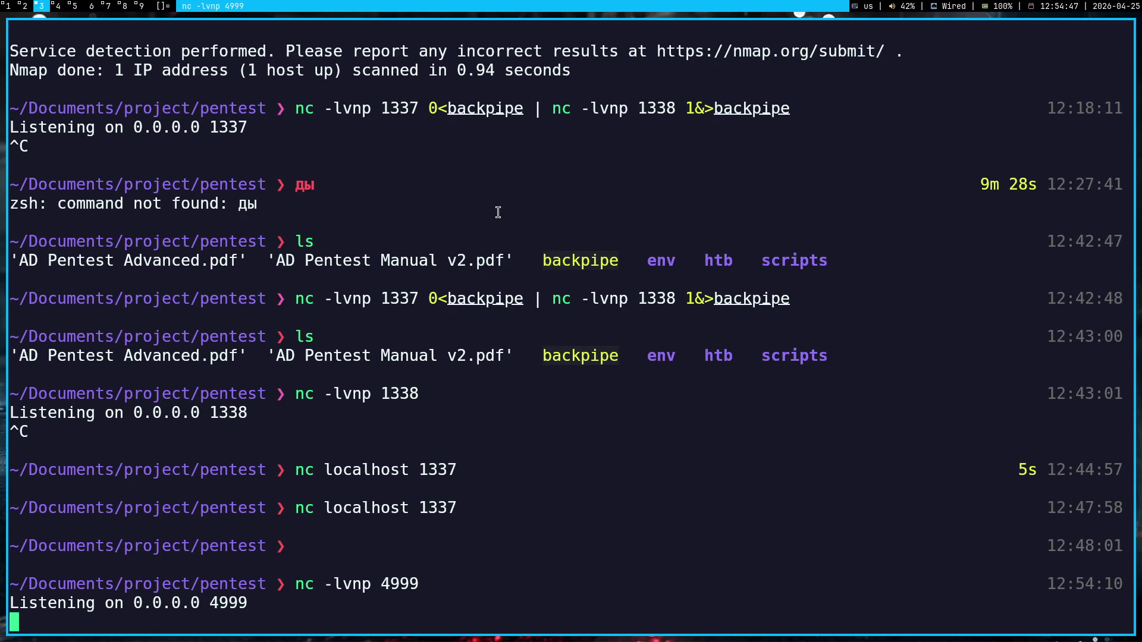
key("super+5")
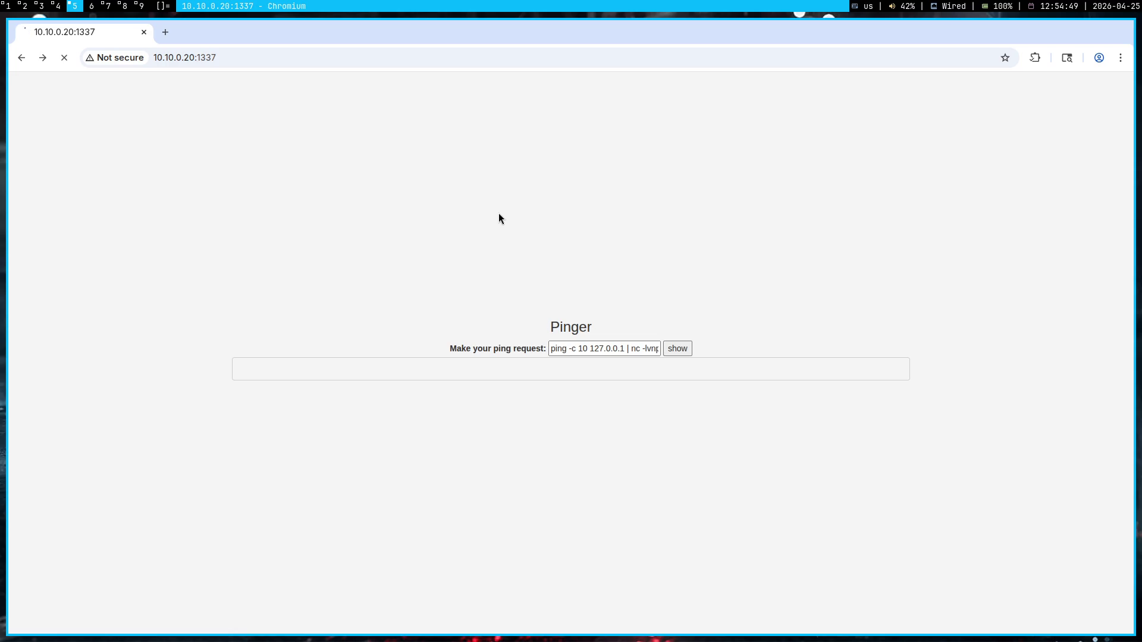
key("super+3")
Review the GTFOBins bash reverse shell sample, then recheck the listener for a connection.
key("super+1")
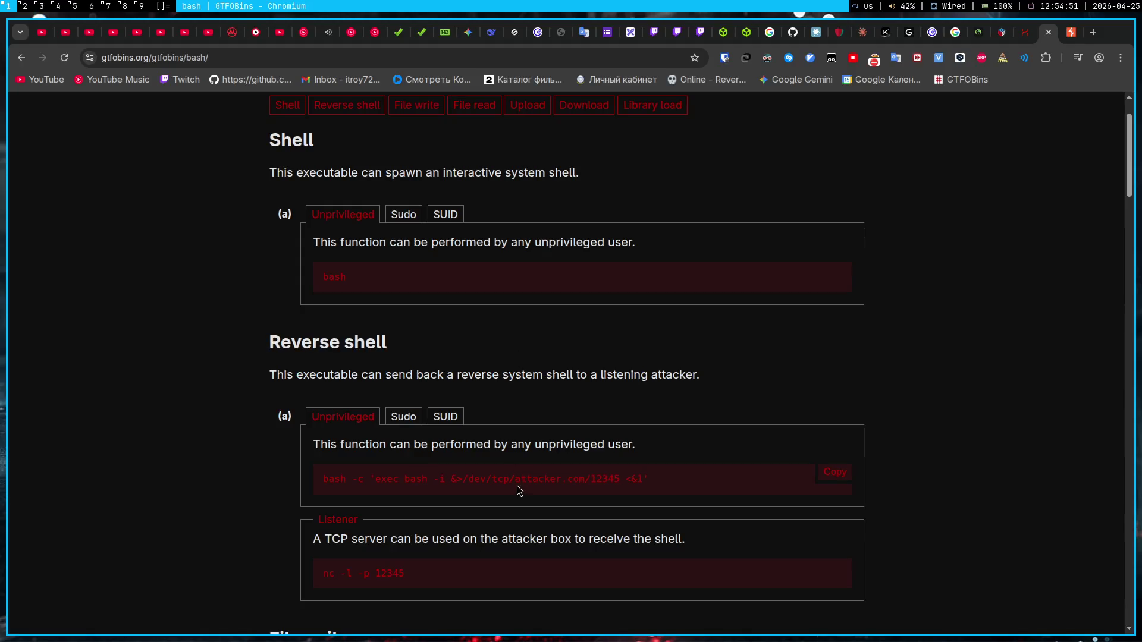
double_click(529, 479)
left_click(634, 427)
key("super+3")
key("super+5")
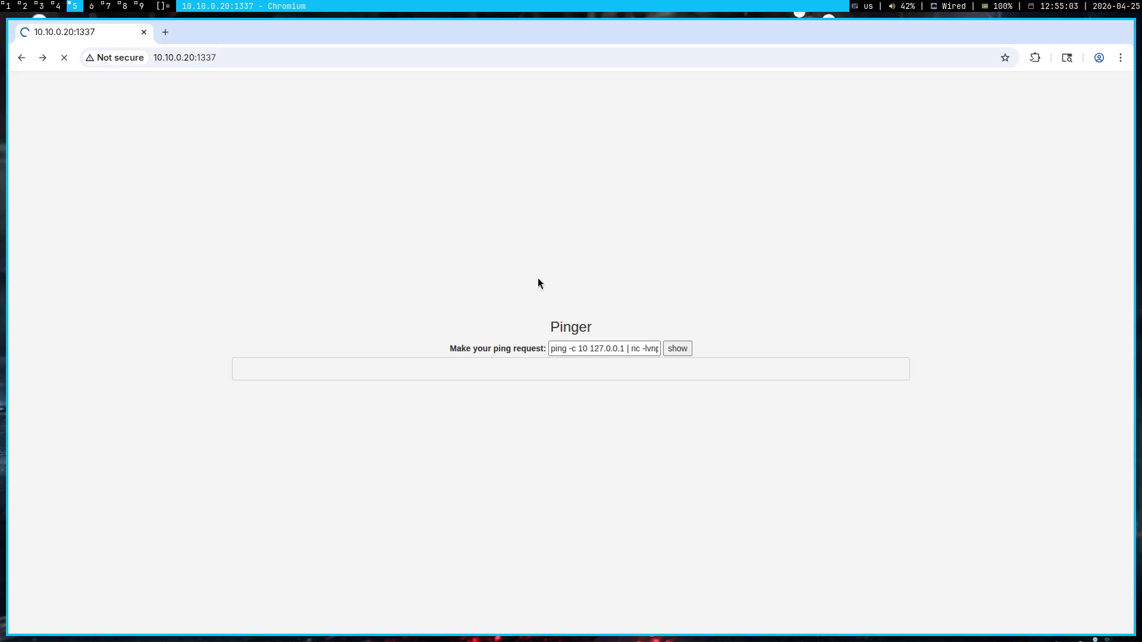
Replace the ping field contents with the pasted bash reverse-shell command.
left_click(650, 348)
left_click(631, 348)
key("ctrl+a")
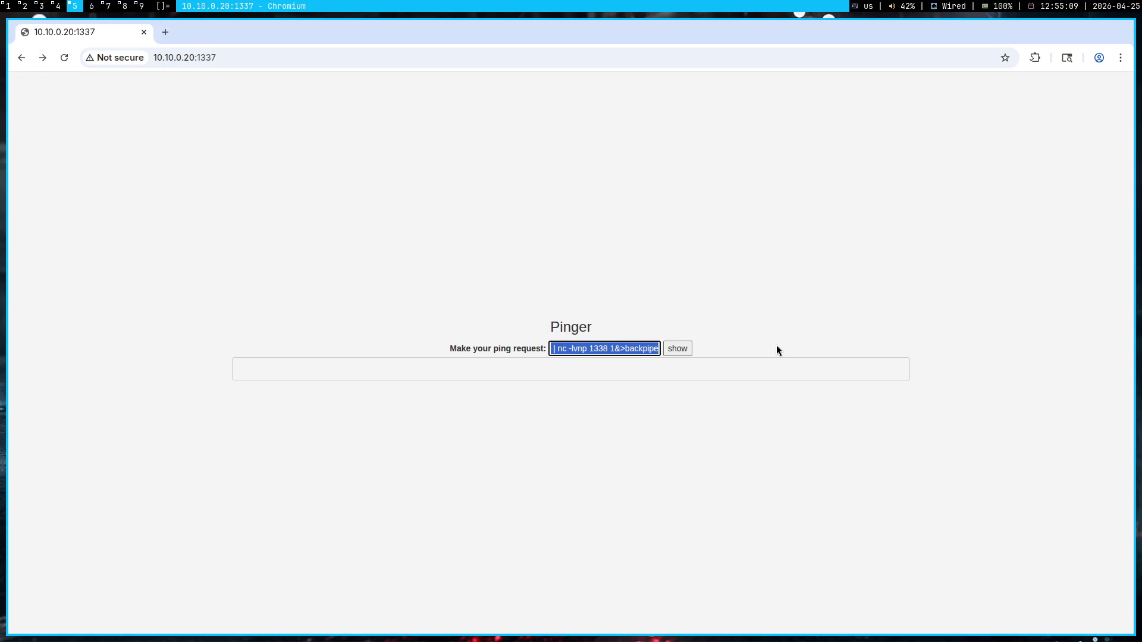
key("ctrl+v")
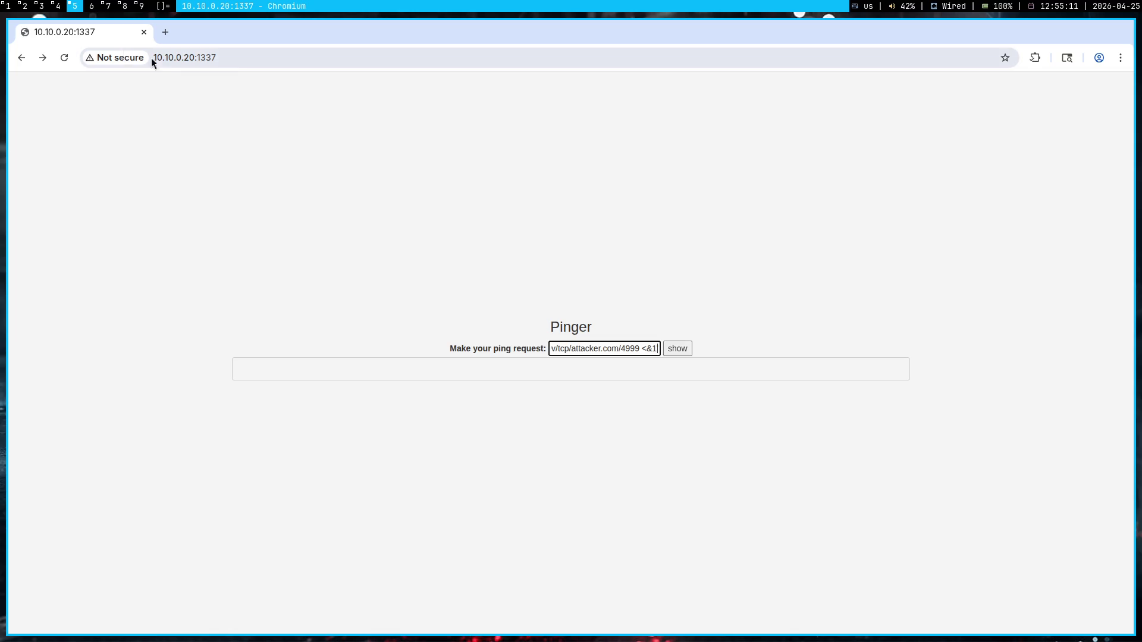
left_click(237, 57)
left_click(619, 348)
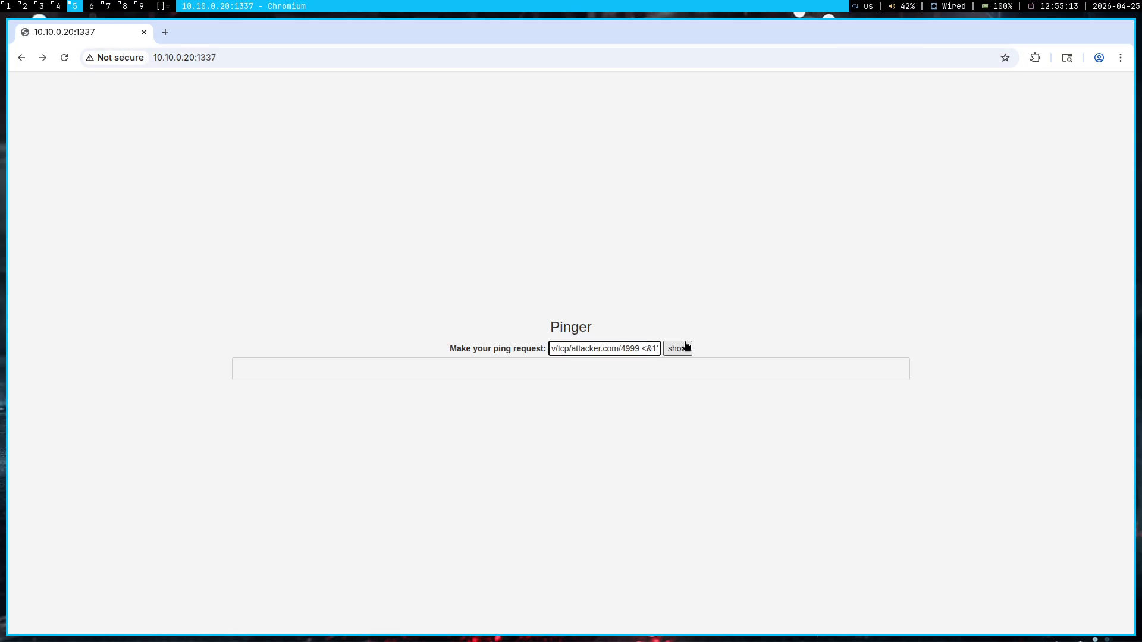
left_click_drag(619, 351, 573, 350)
key("ctrl+v")
left_click_drag(608, 348, 551, 348)
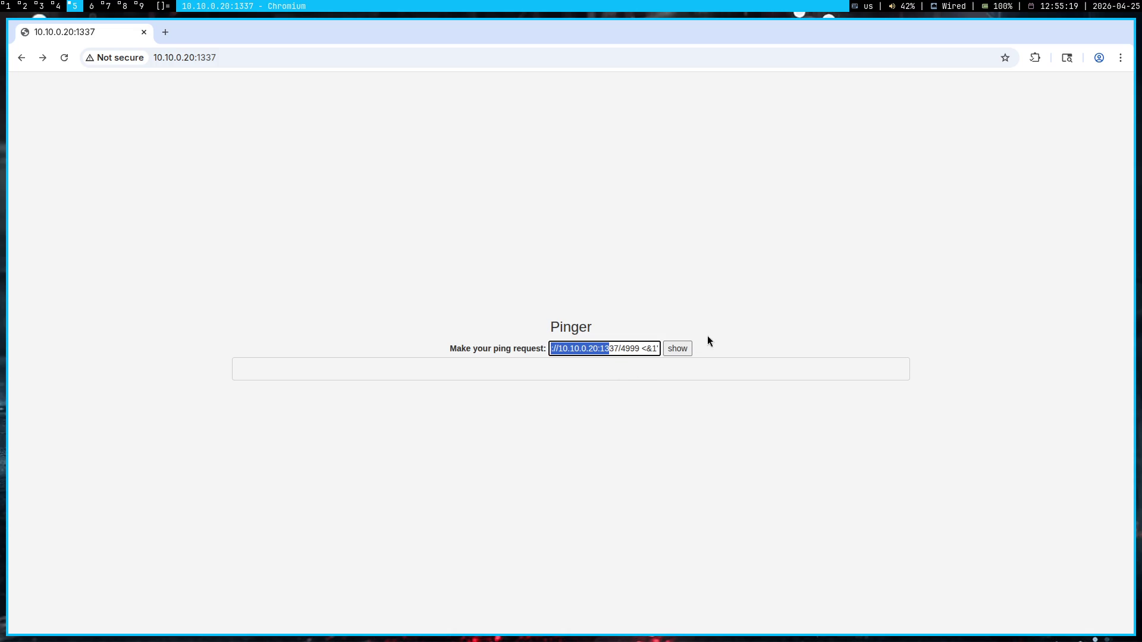
left_click(624, 348)
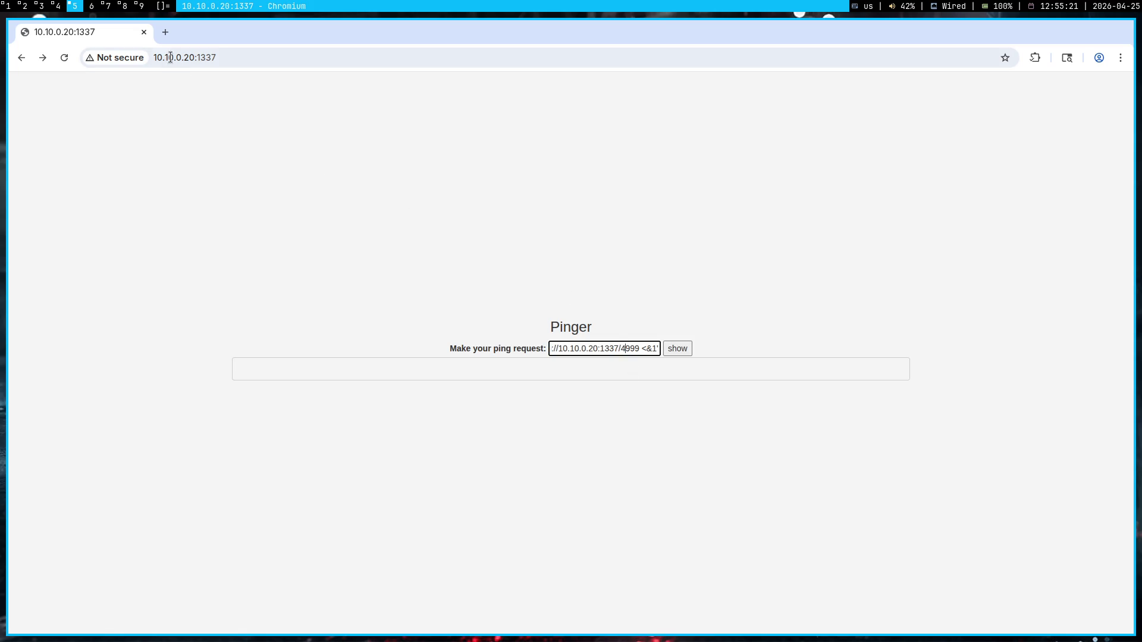
left_click(678, 349)
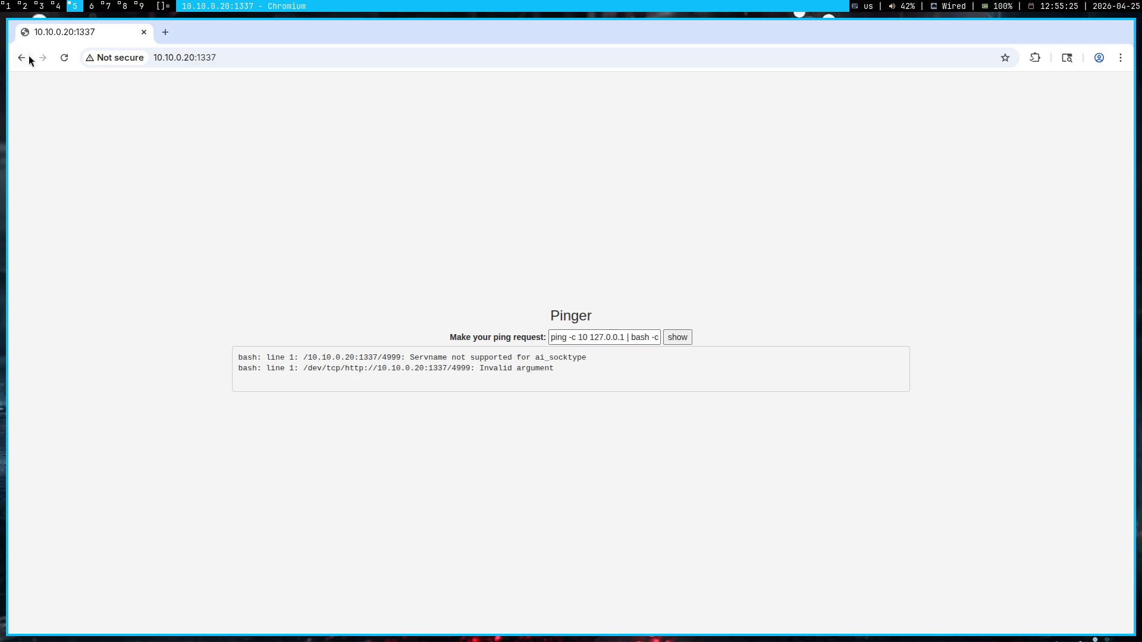
Check the listener for a connection, then inspect port 1337 in the submitted command.
left_click(47, 6)
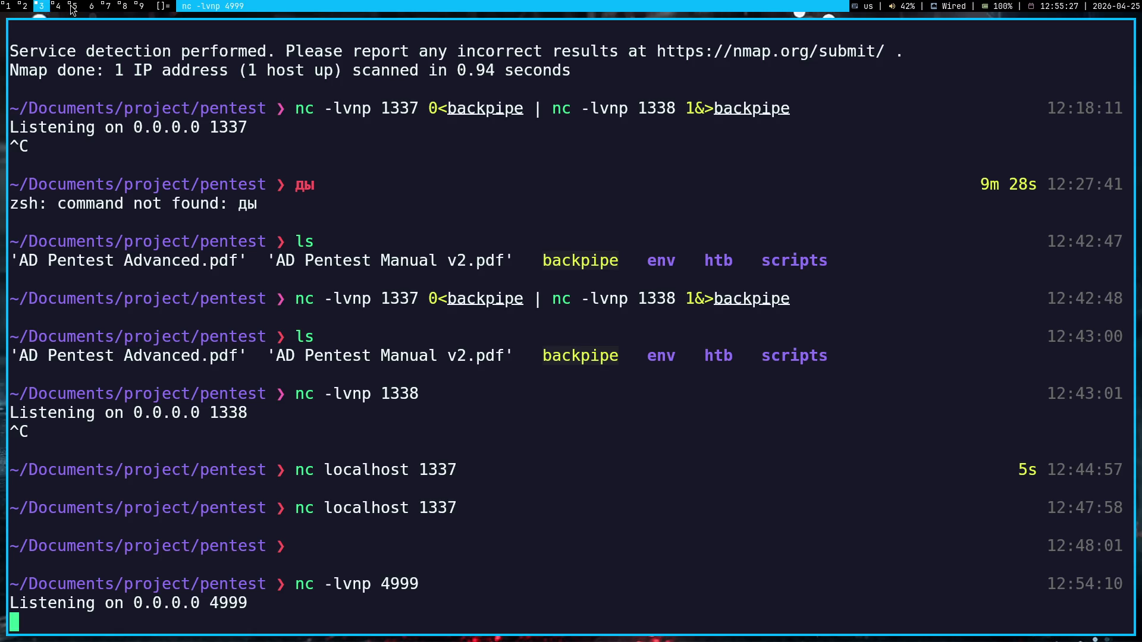
left_click(74, 7)
key("shift+Tab")
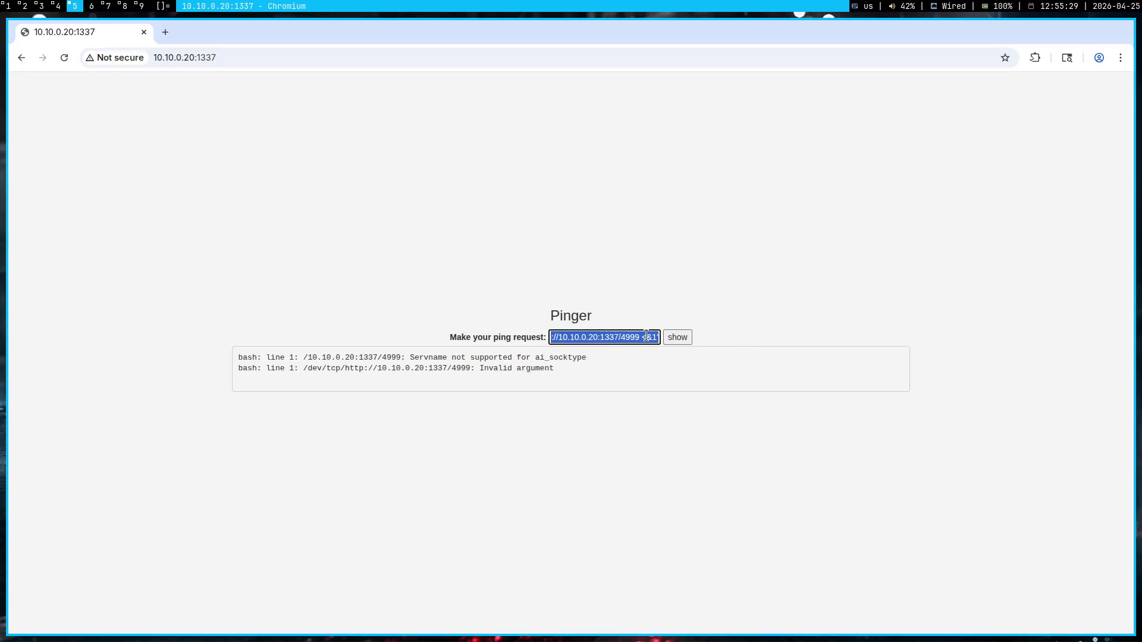
left_click(619, 337)
double_click(613, 337)
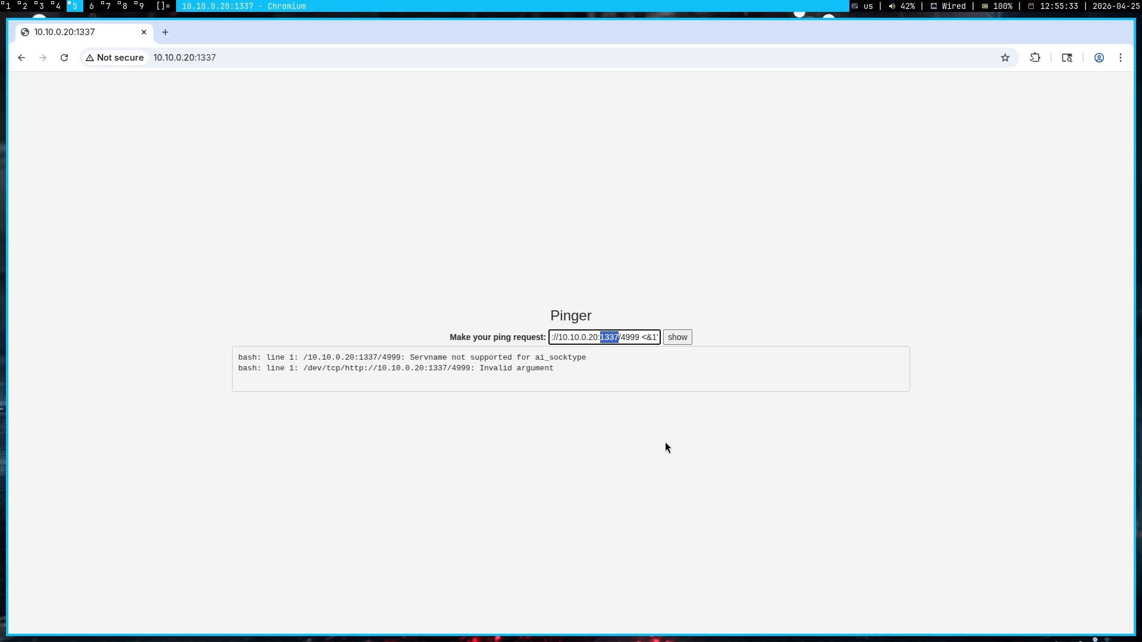
Try loading 10.10.0.20 in a new tab, then close the connection-error tab.
left_click_drag(195, 57, 129, 53)
key("ctrl+c")
key("ctrl+t")
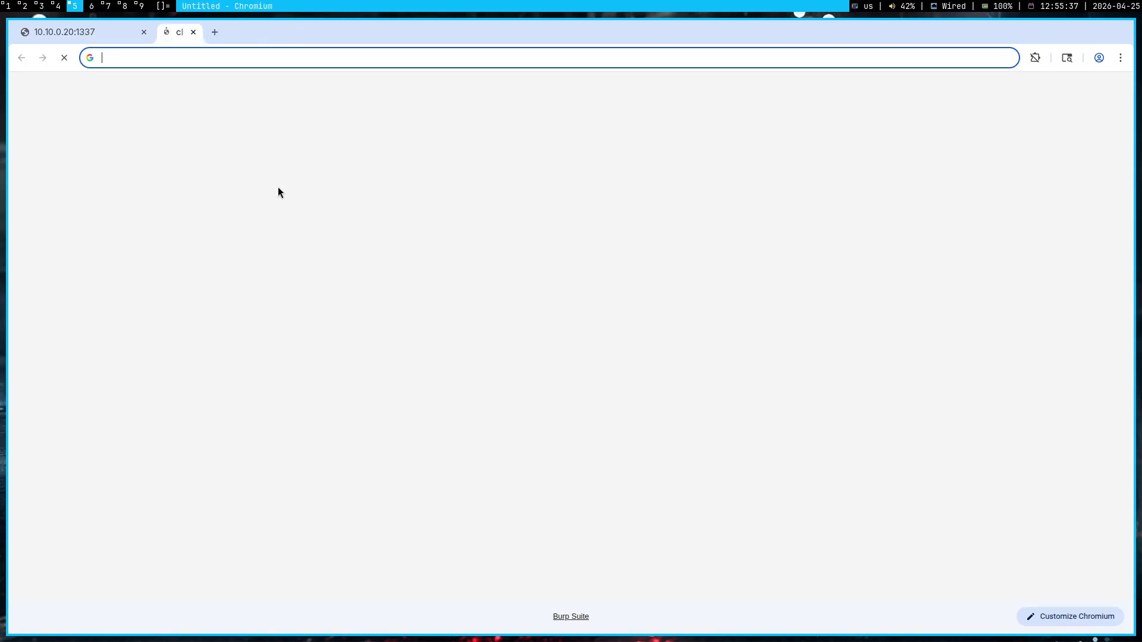
key("ctrl+v")
key("Return")
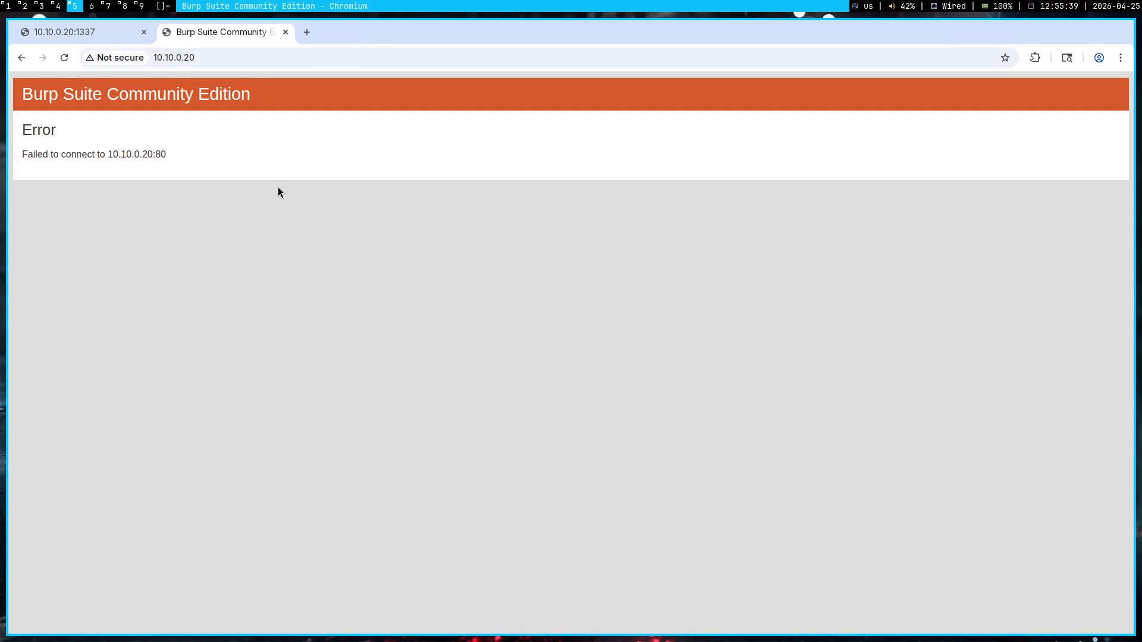
key("ctrl+w")
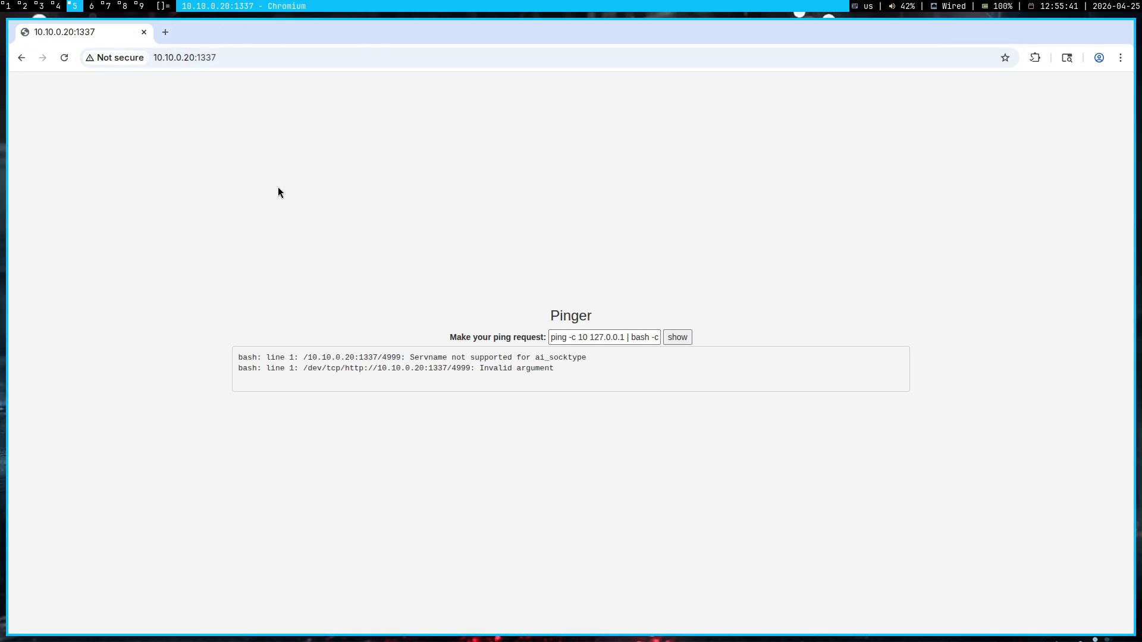
Recheck the listener and review the failed 'Invalid argument' reverse-shell command in the ping field.
key("super+3")
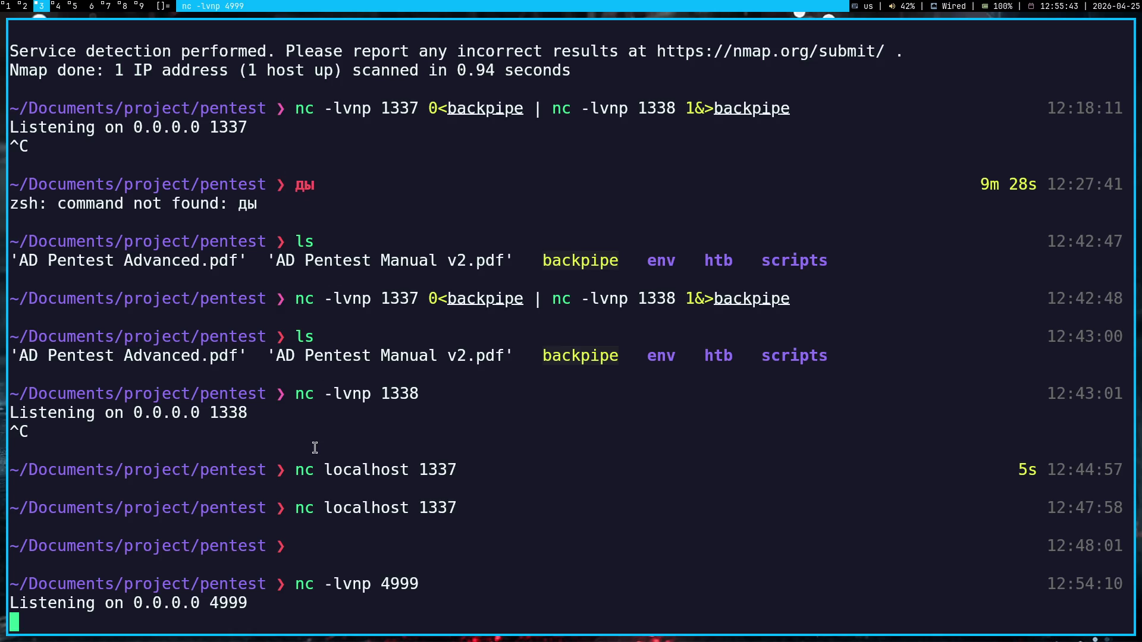
key("super+5")
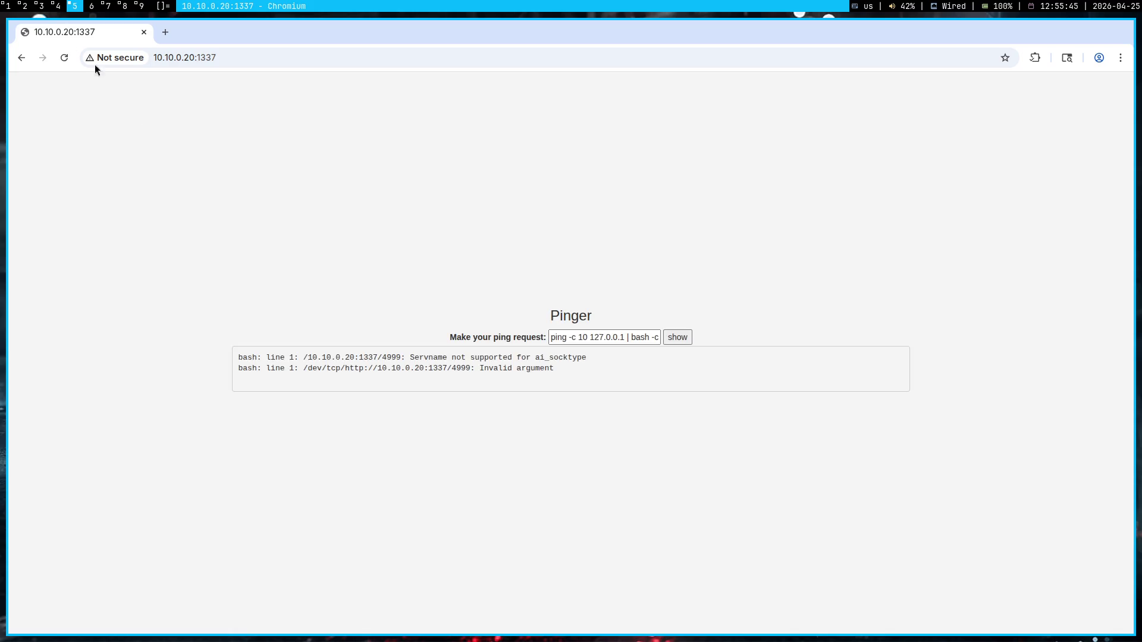
key("End")
key("ctrl+a")
left_click(677, 338)
triple_click(655, 337)
left_click(608, 333)
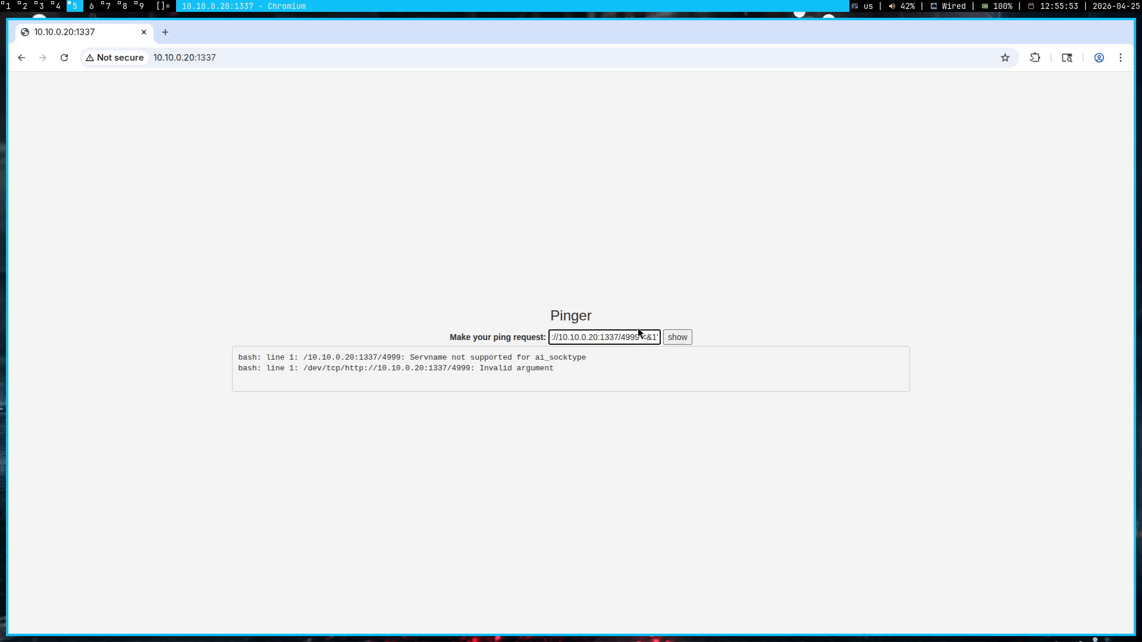
Return to the GTFOBins bash page and scroll through its reverse shell examples.
key("super+1")
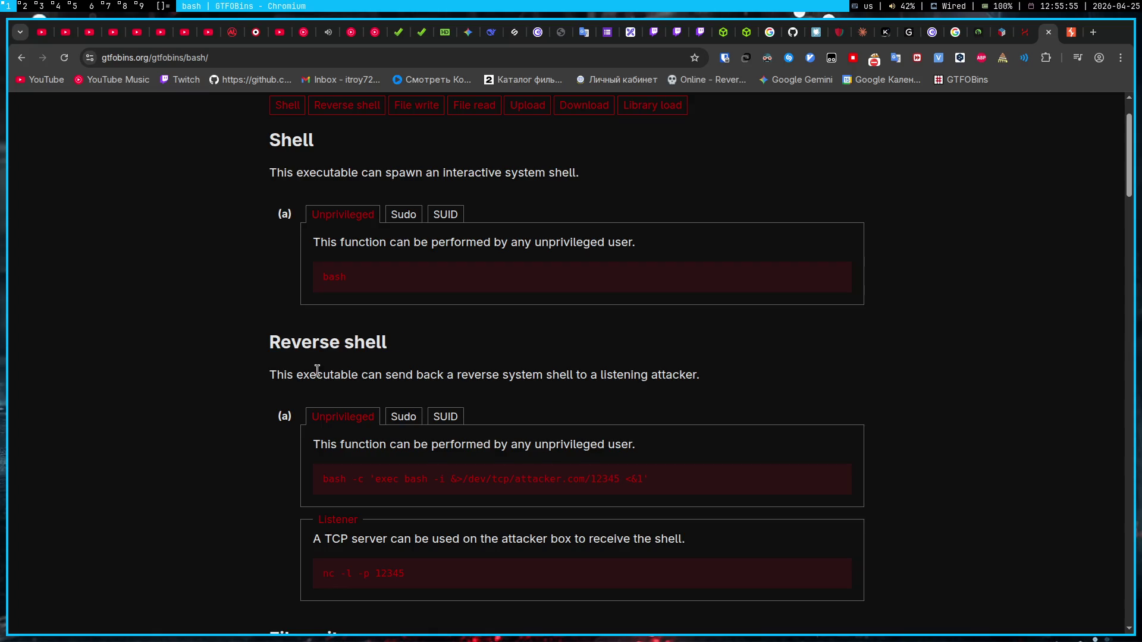
scroll(237, 424, "down", 3)
scroll(236, 424, "down", 3)
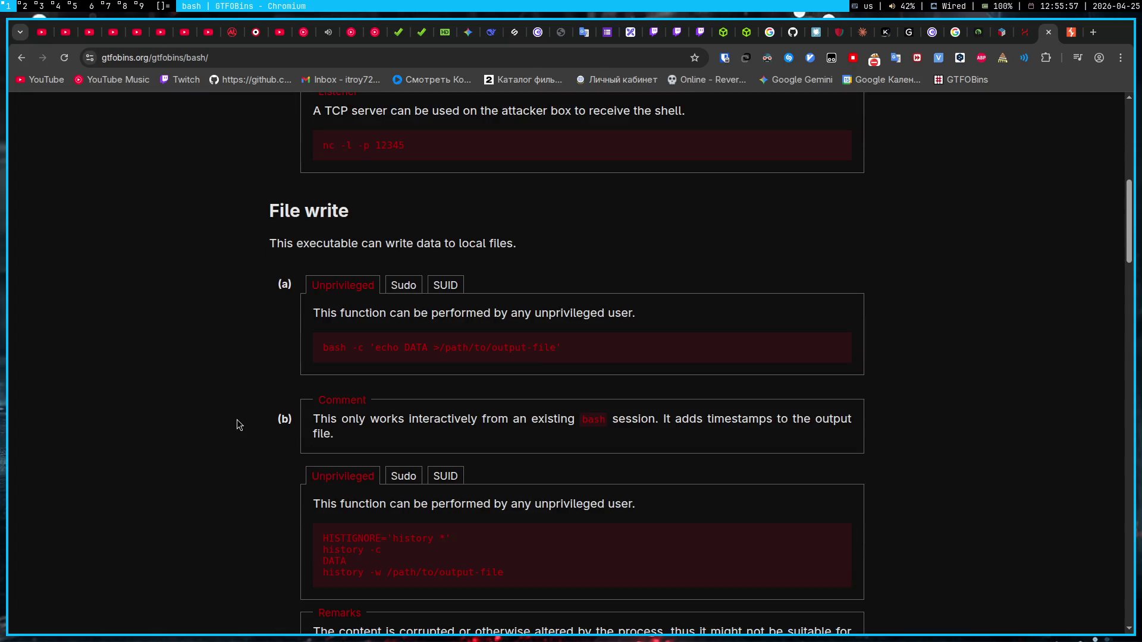
scroll(238, 421, "up", 6)
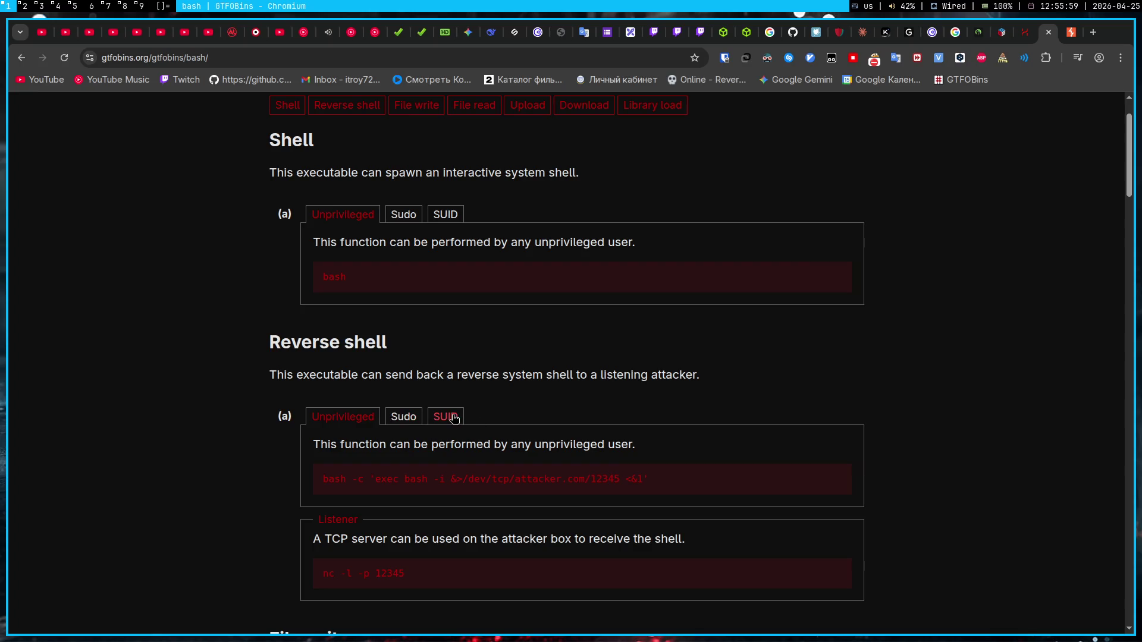